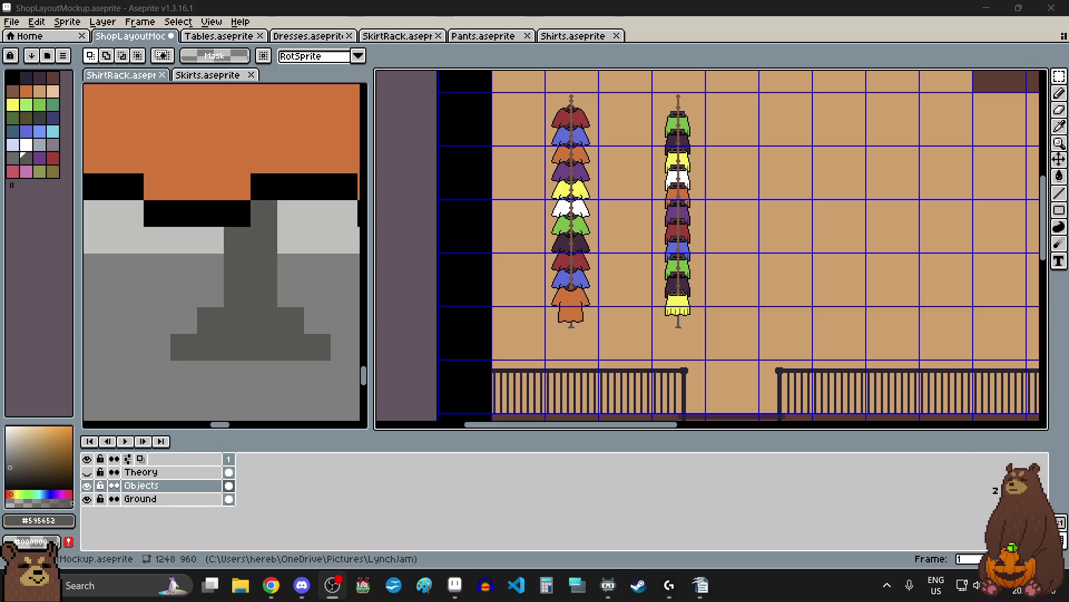
- Bring Aseprite back to the front and save ShopLayoutMockup.aseprite with File > Save
{"action": "key", "text": "alt+Tab"}
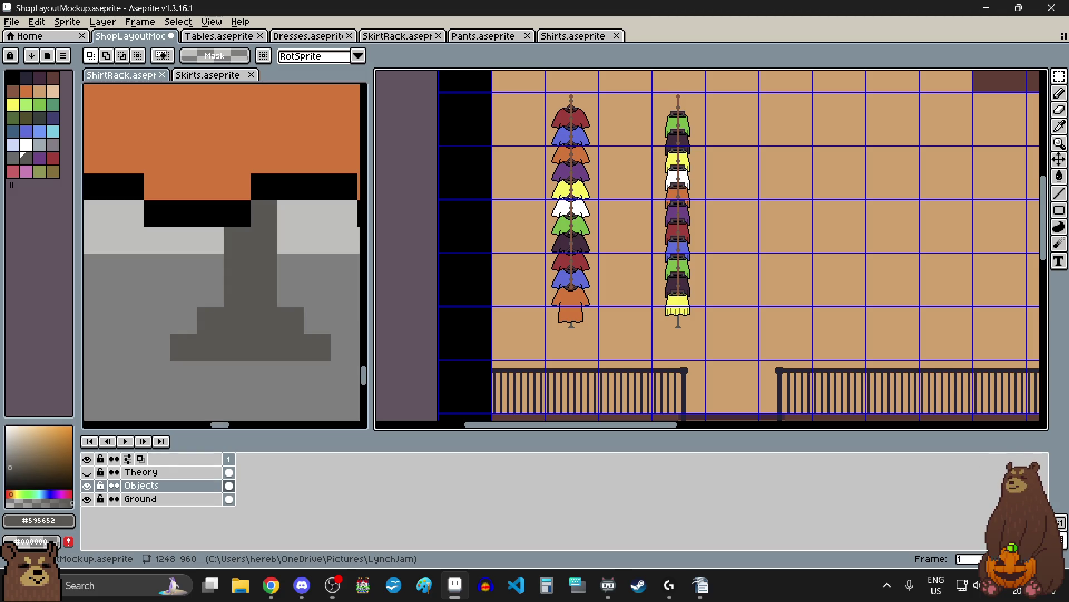
{"action": "key", "text": "alt+Tab"}
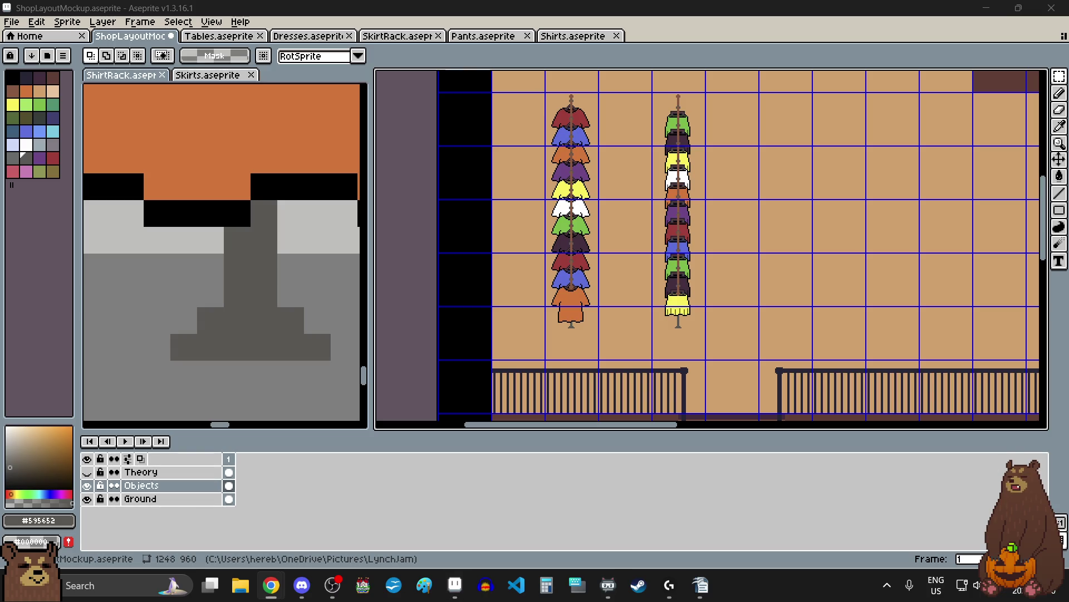
{"action": "key", "text": "alt+Tab"}
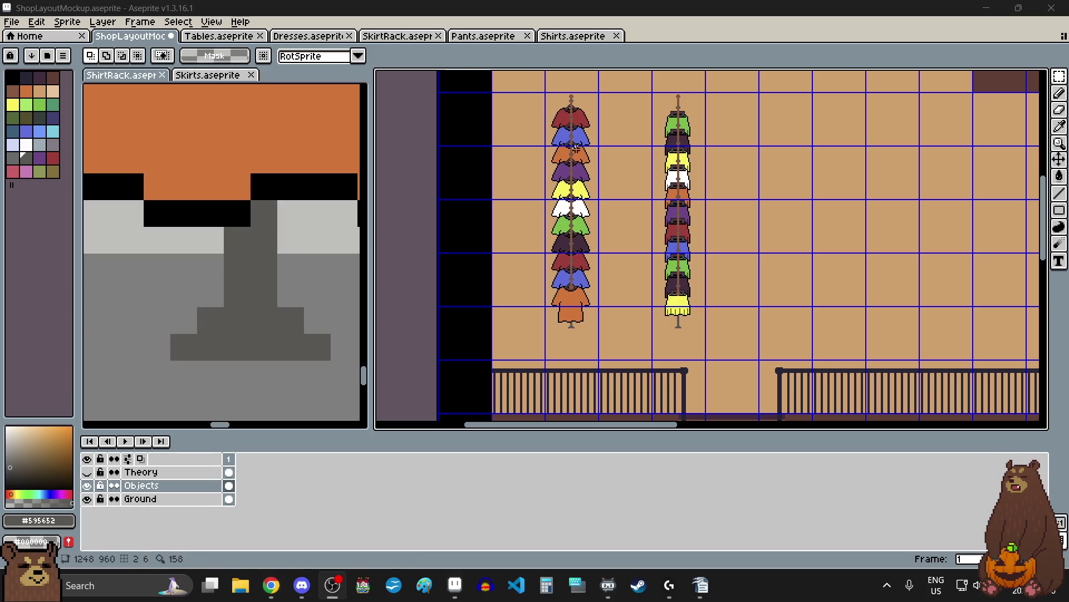
{"action": "left_click", "coordinate": [11, 21]}
{"action": "left_click", "coordinate": [82, 35]}
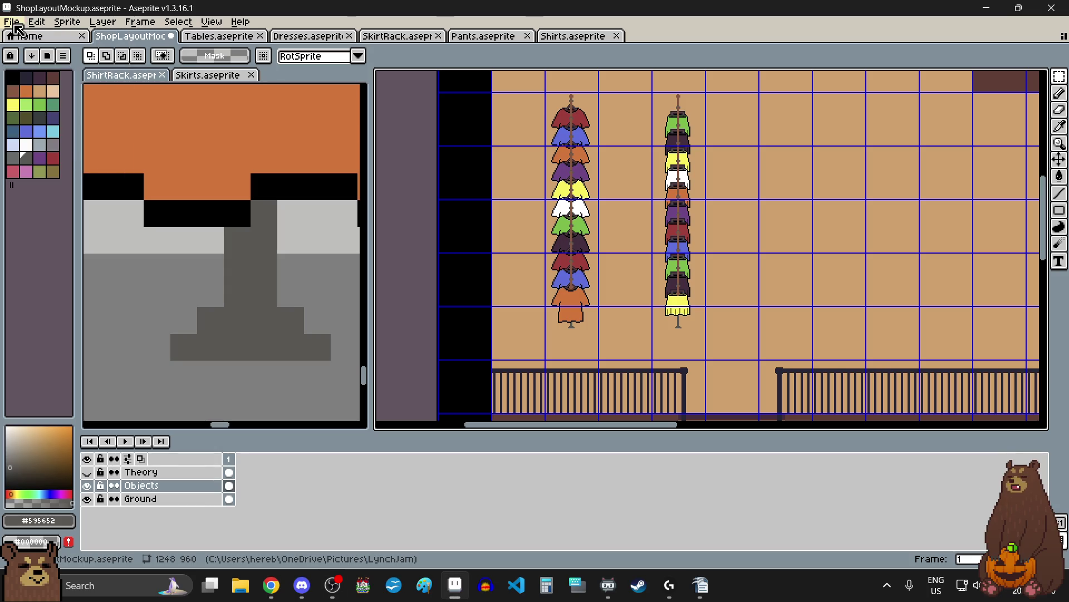
{"action": "left_click", "coordinate": [11, 21]}
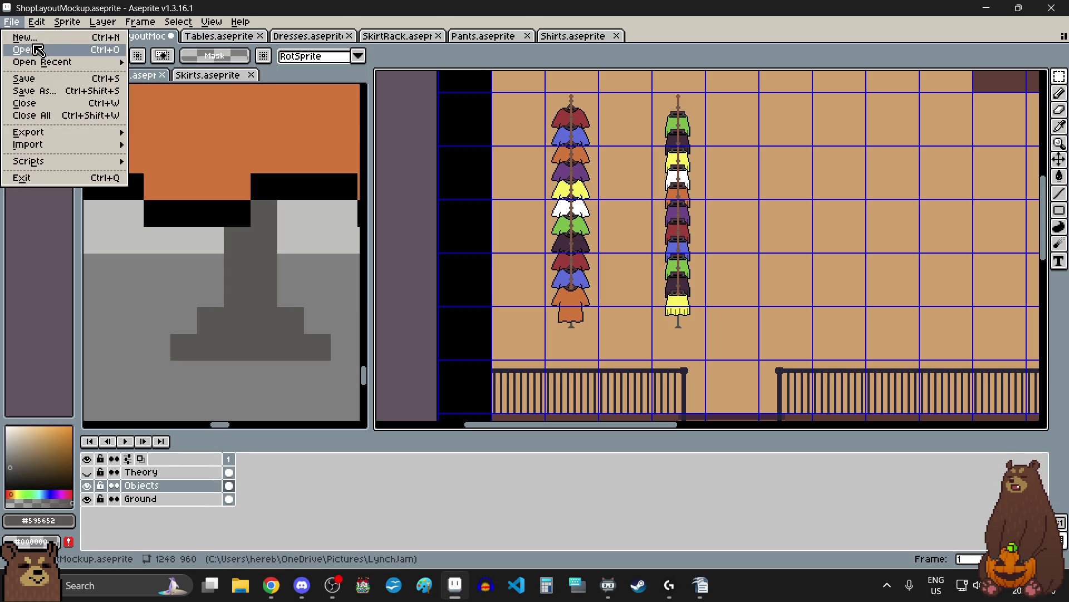
{"action": "left_click", "coordinate": [41, 79]}
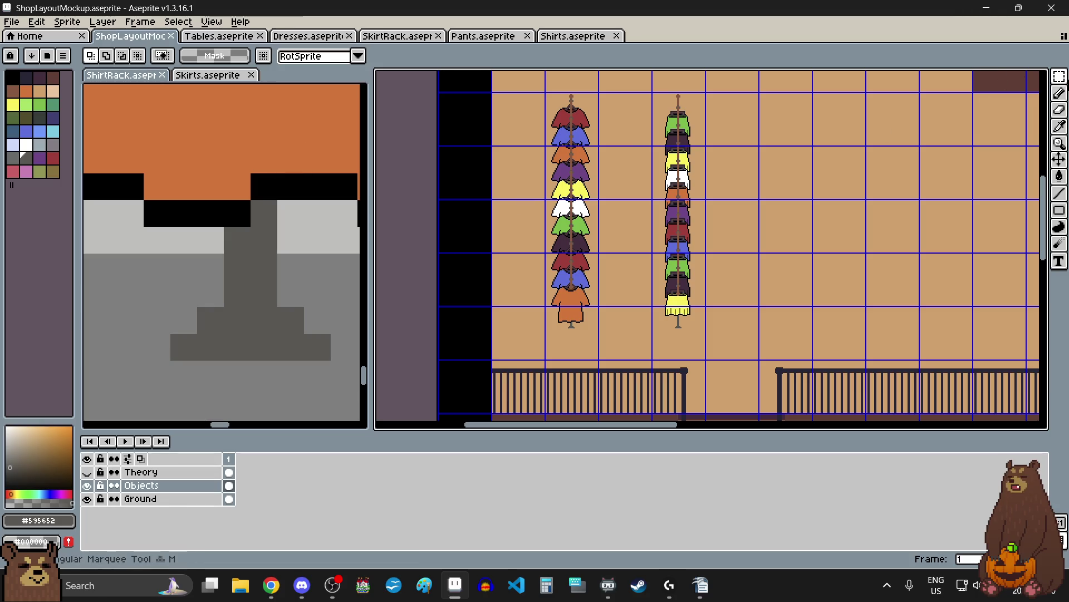
{"action": "mouse_move", "coordinate": [1061, 78]}
{"action": "scroll", "coordinate": [862, 257], "scroll_direction": "down", "scroll_amount": 1}
{"action": "scroll", "coordinate": [685, 248], "scroll_direction": "right", "scroll_amount": 2}
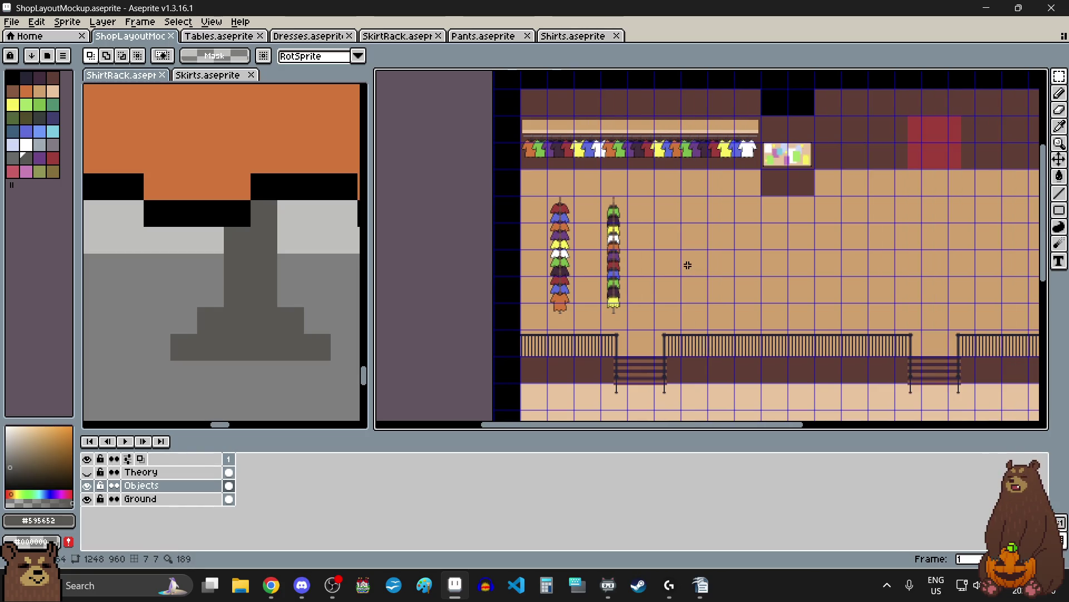
{"action": "scroll", "coordinate": [672, 256], "scroll_direction": "up", "scroll_amount": 1}
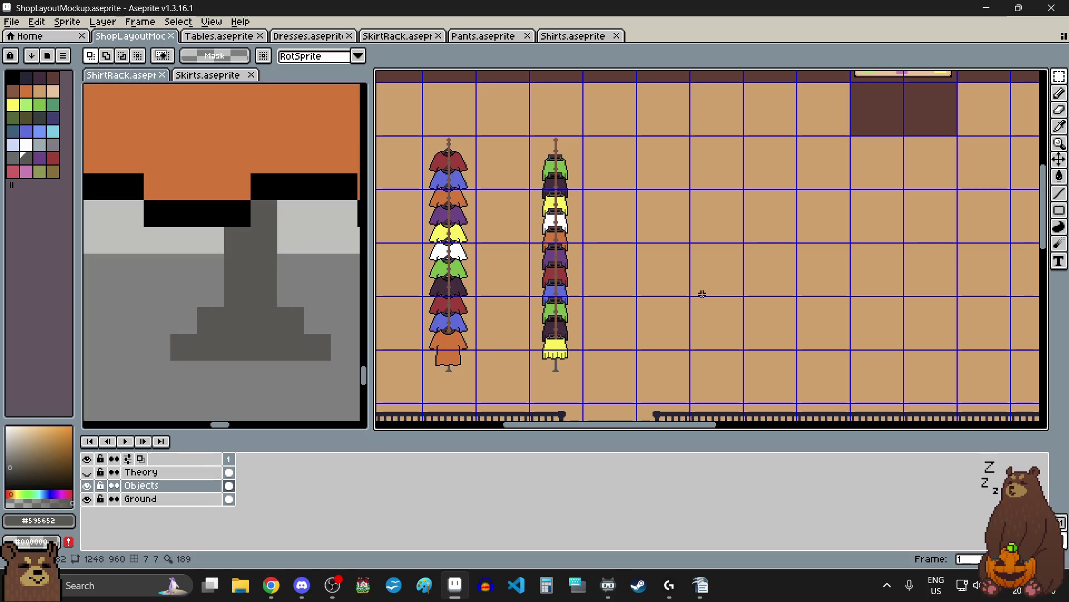
{"action": "scroll", "coordinate": [442, 201], "scroll_direction": "up", "scroll_amount": 3}
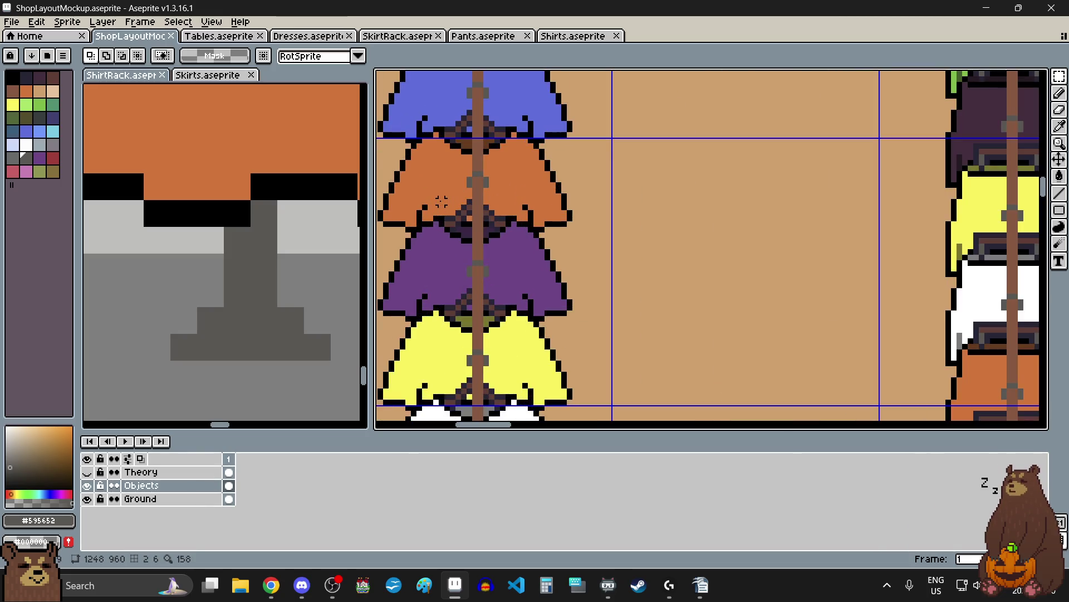
{"action": "scroll", "coordinate": [442, 201], "scroll_direction": "down", "scroll_amount": 3}
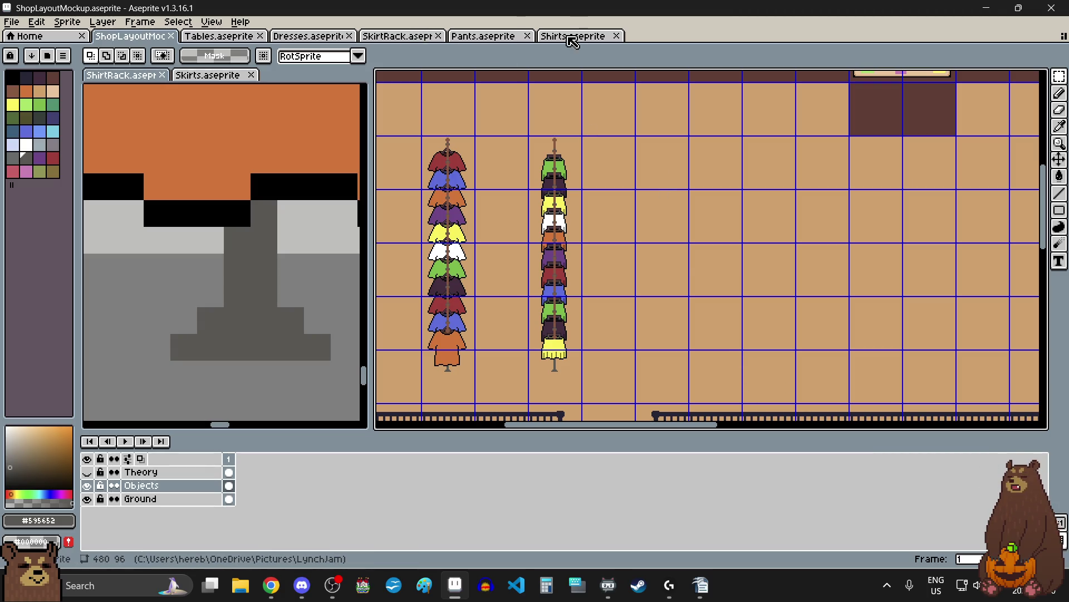
- Show the Skirts sheet in the side editor and close the Skirts file
{"action": "scroll", "coordinate": [252, 216], "scroll_direction": "down", "scroll_amount": 5}
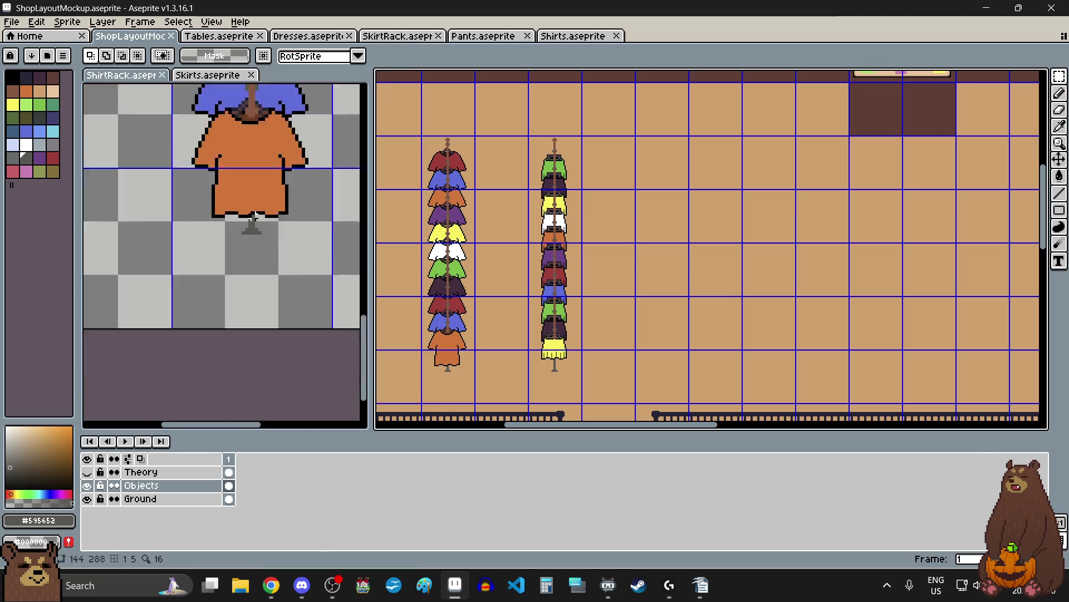
{"action": "scroll", "coordinate": [246, 114], "scroll_direction": "up", "scroll_amount": 1}
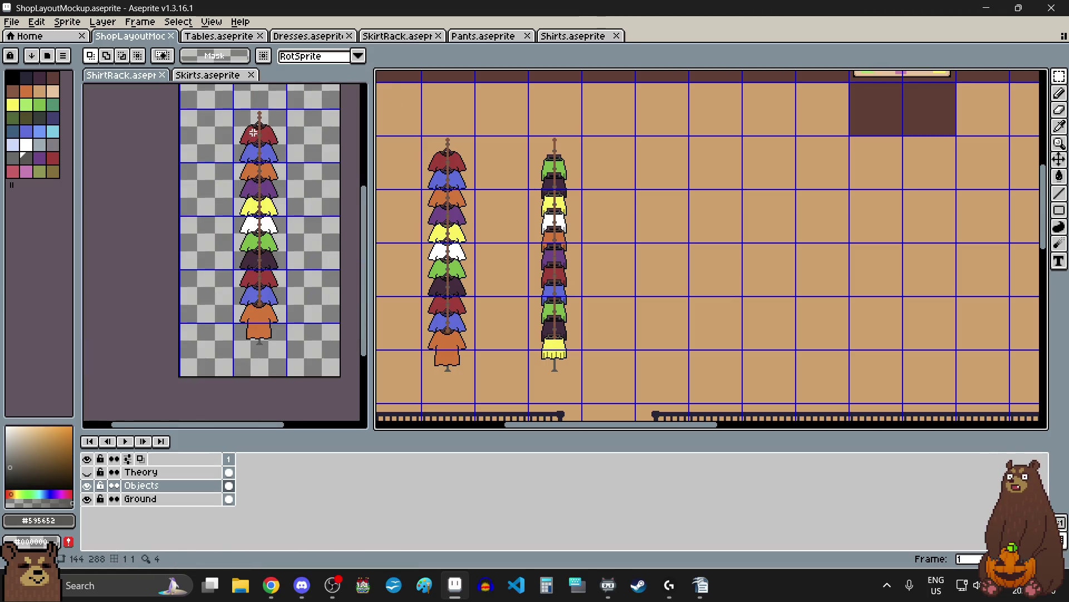
{"action": "left_click", "coordinate": [213, 78]}
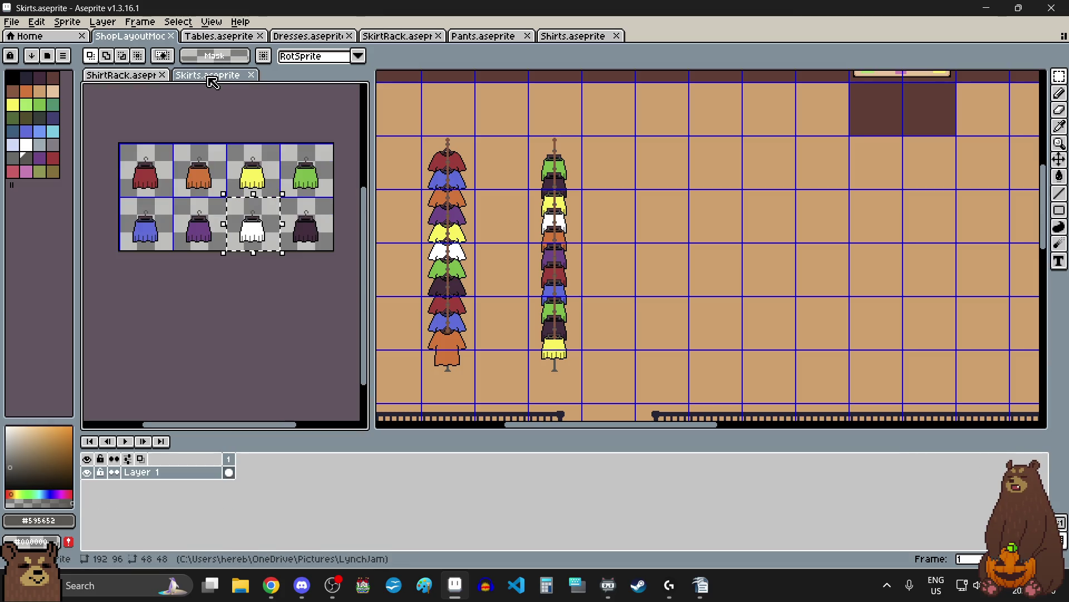
{"action": "left_click", "coordinate": [251, 75]}
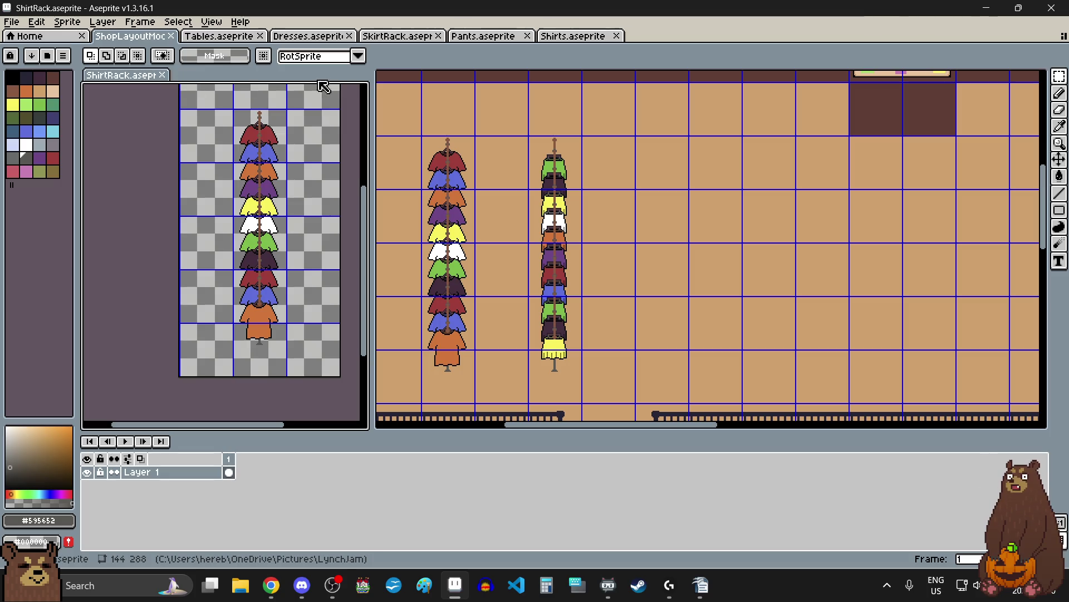
- Close the Shirts and SkirtRack files
{"action": "left_click", "coordinate": [502, 39]}
{"action": "left_click", "coordinate": [411, 37]}
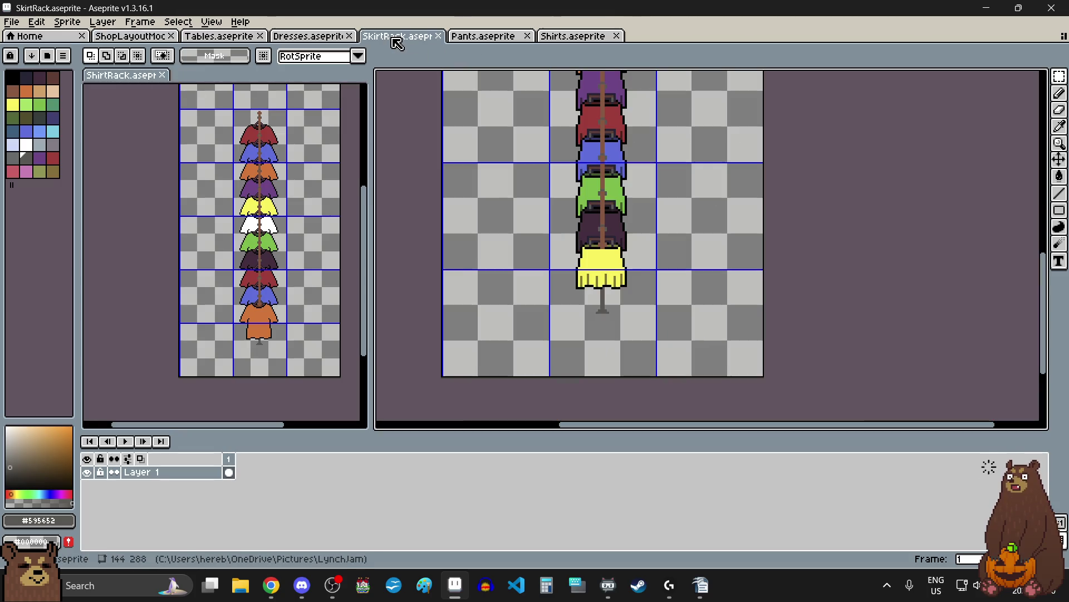
{"action": "left_click", "coordinate": [334, 36]}
{"action": "left_click", "coordinate": [574, 37]}
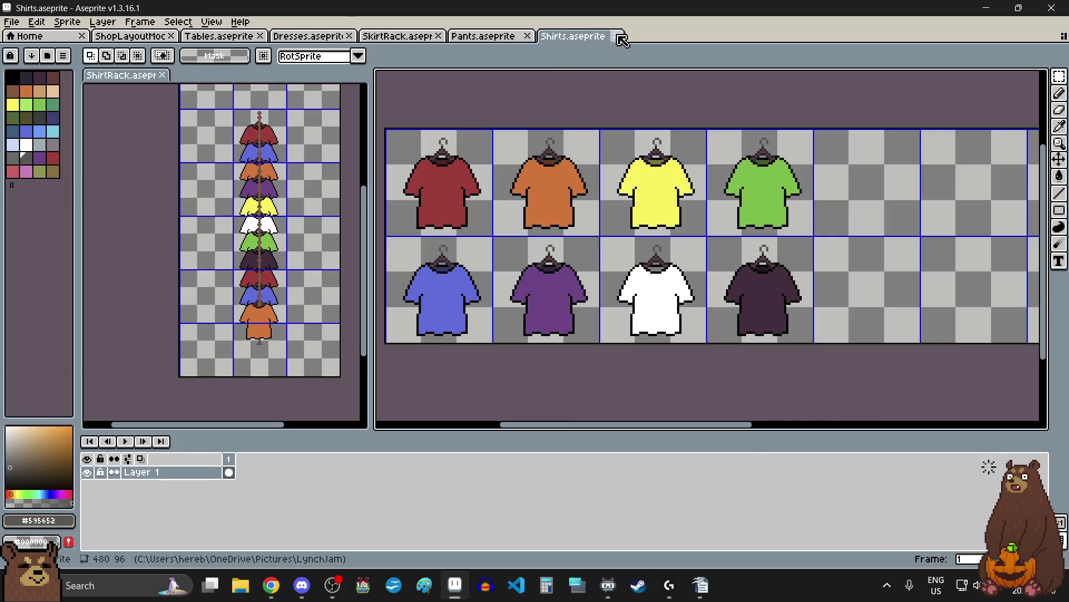
{"action": "left_click", "coordinate": [616, 36]}
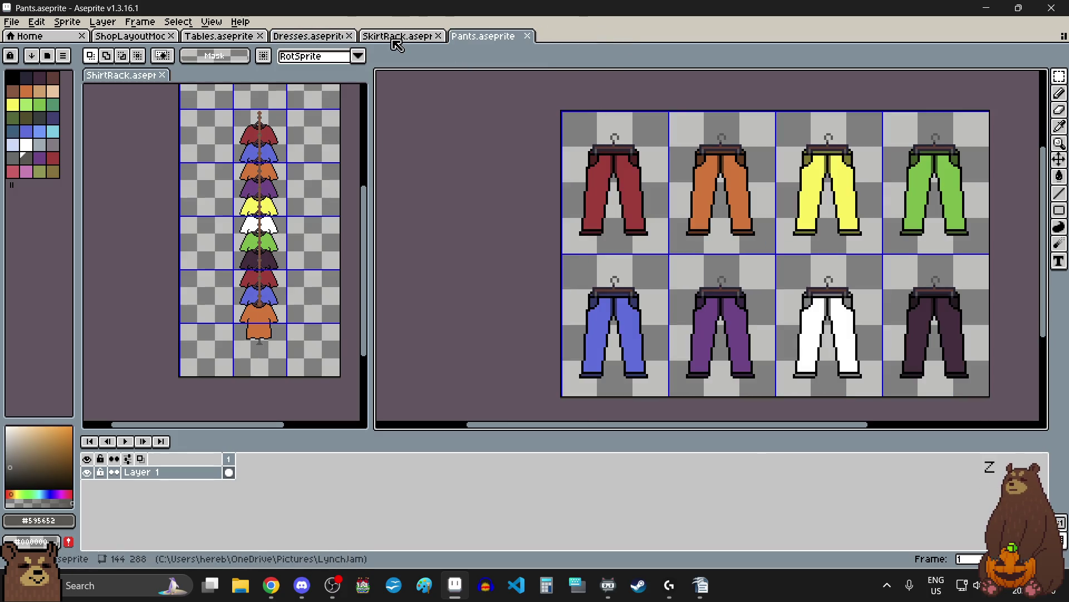
{"action": "left_click", "coordinate": [405, 37]}
{"action": "left_click", "coordinate": [438, 36]}
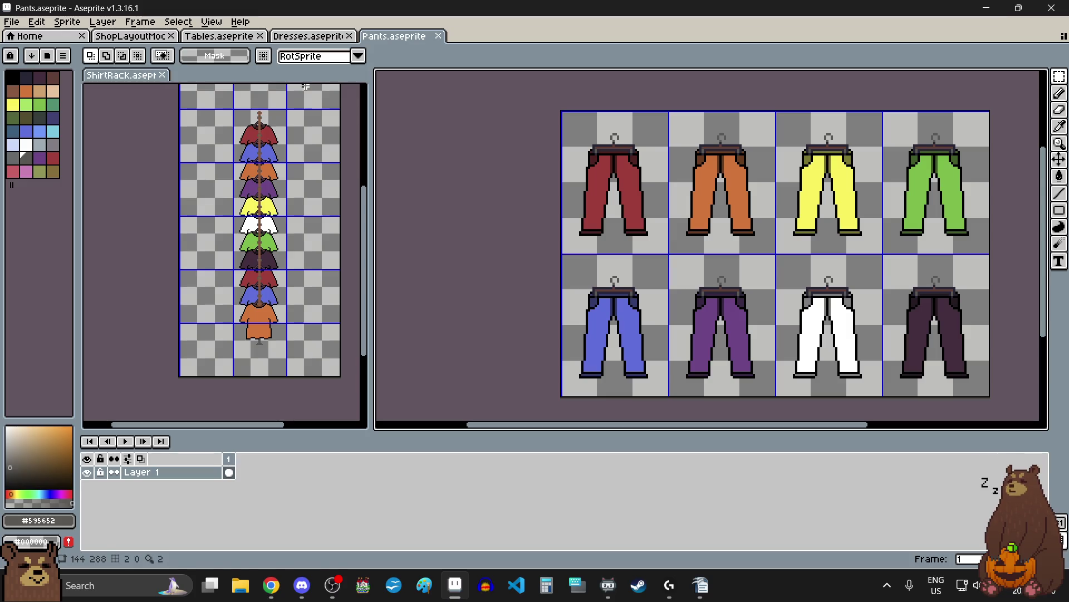
- Show the Dresses sheet, select all of ShirtRack, and return focus to Dresses
{"action": "left_click", "coordinate": [309, 36]}
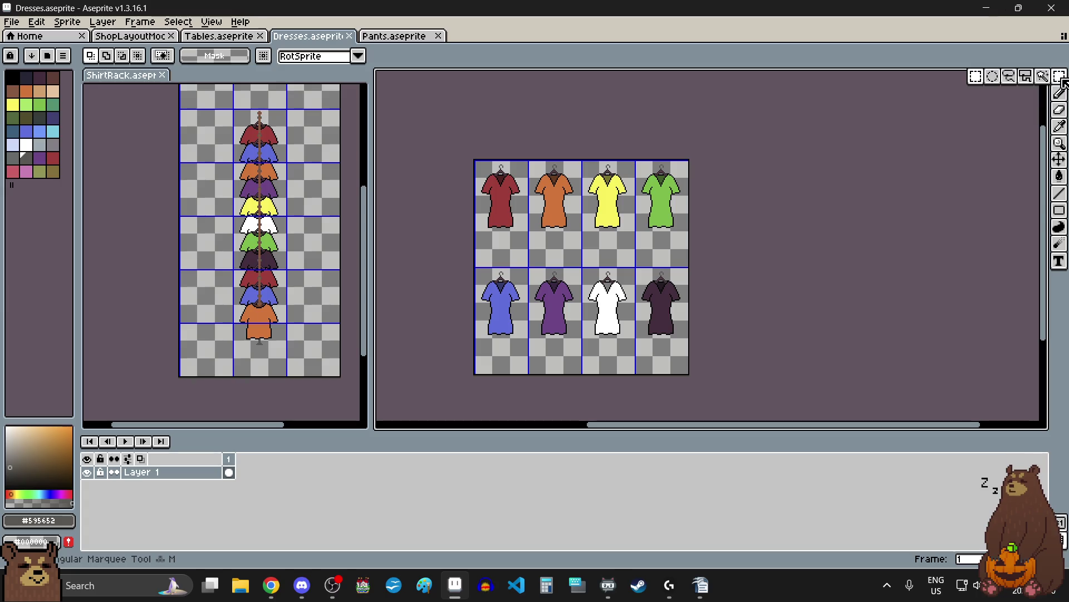
{"action": "left_click", "coordinate": [317, 261]}
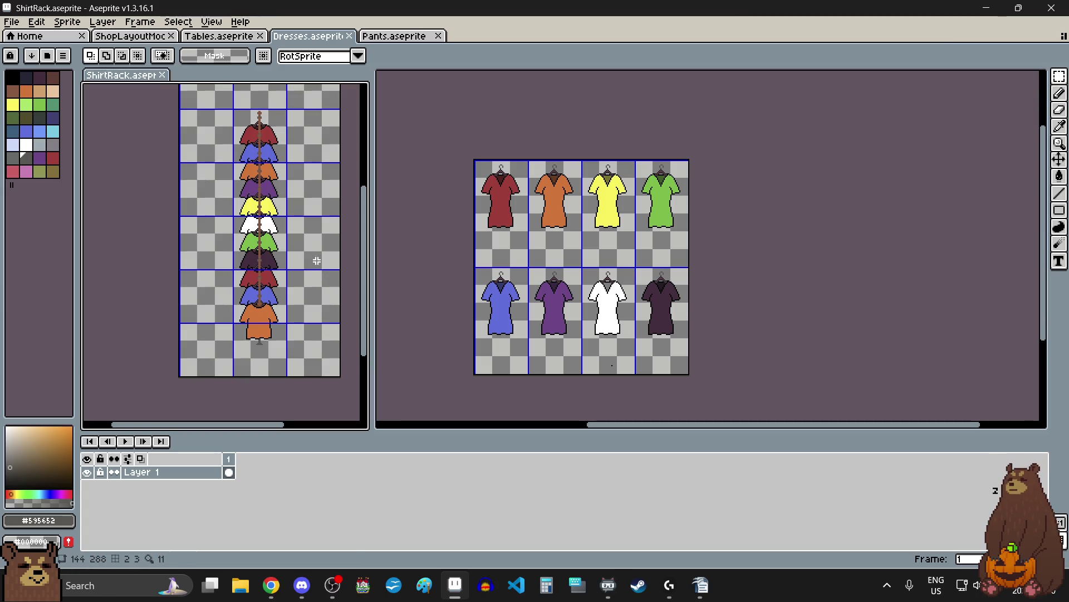
{"action": "key", "text": "ctrl+a"}
{"action": "left_click", "coordinate": [779, 233]}
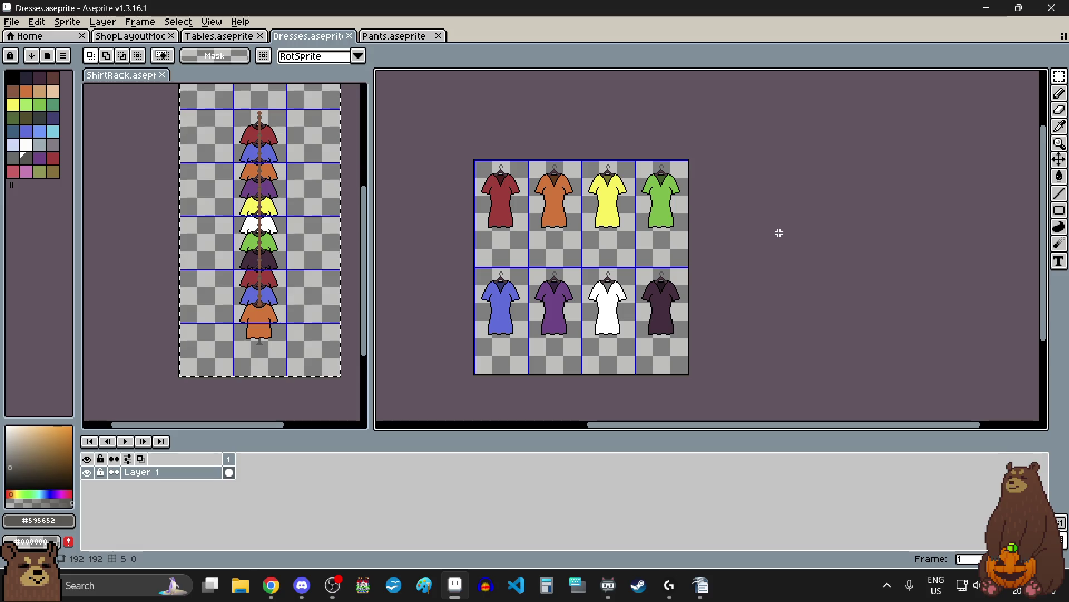
- Create a new blank 144×288 sprite, Sprite-0007
{"action": "left_click", "coordinate": [136, 165]}
{"action": "left_click", "coordinate": [11, 21]}
{"action": "left_click", "coordinate": [27, 38]}
{"action": "left_click", "coordinate": [501, 393]}
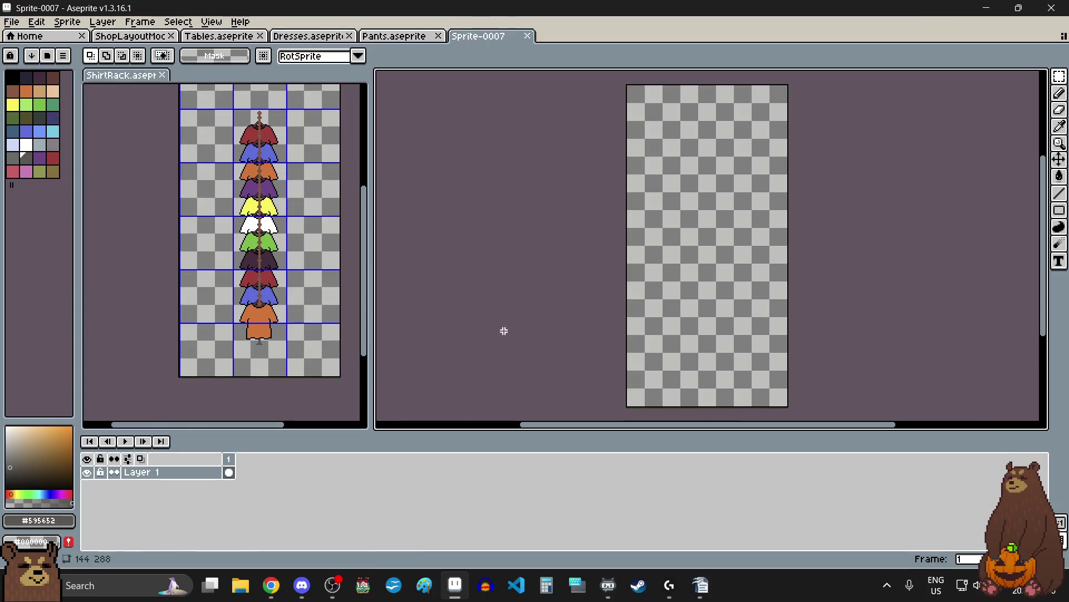
- Give the new sprite a 48×48 pixel grid, then return to the shop layout mockup
{"action": "left_click", "coordinate": [210, 21]}
{"action": "mouse_move", "coordinate": [306, 112]}
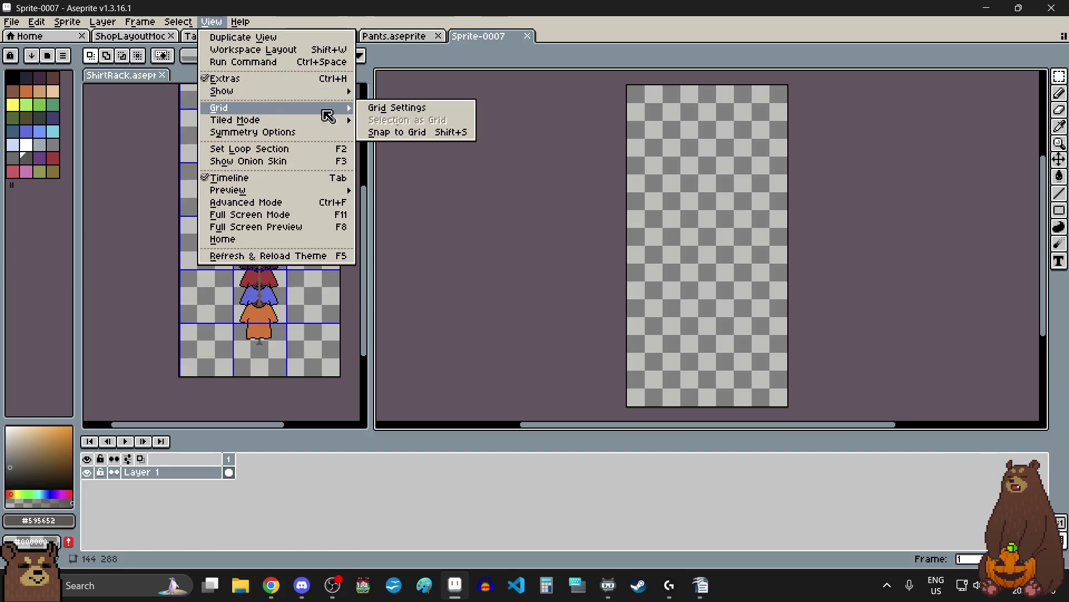
{"action": "left_click", "coordinate": [393, 105]}
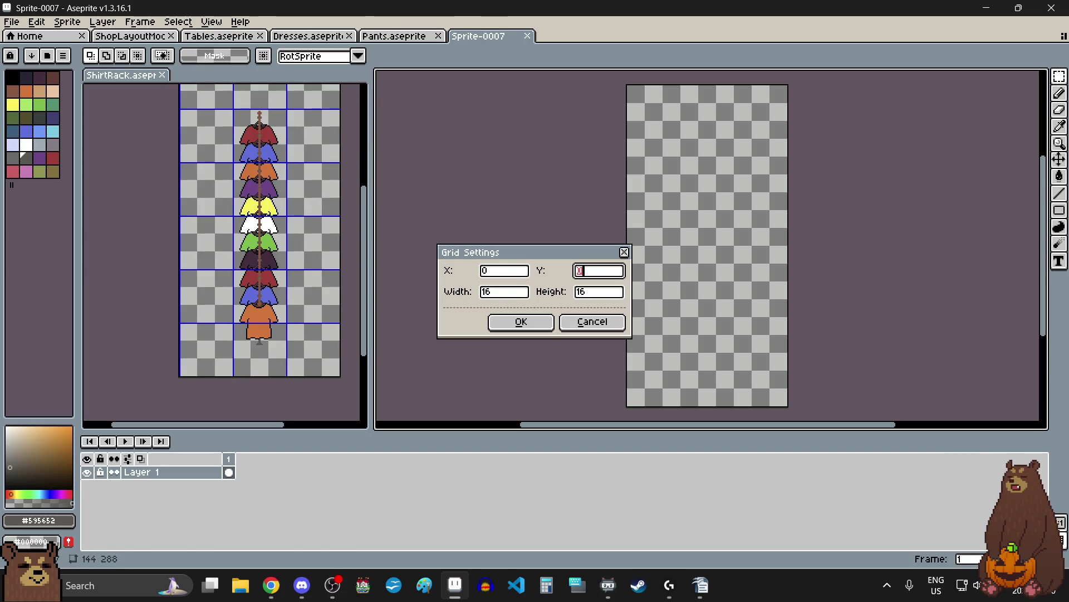
{"action": "type", "text": "48"}
{"action": "key", "text": "Tab"}
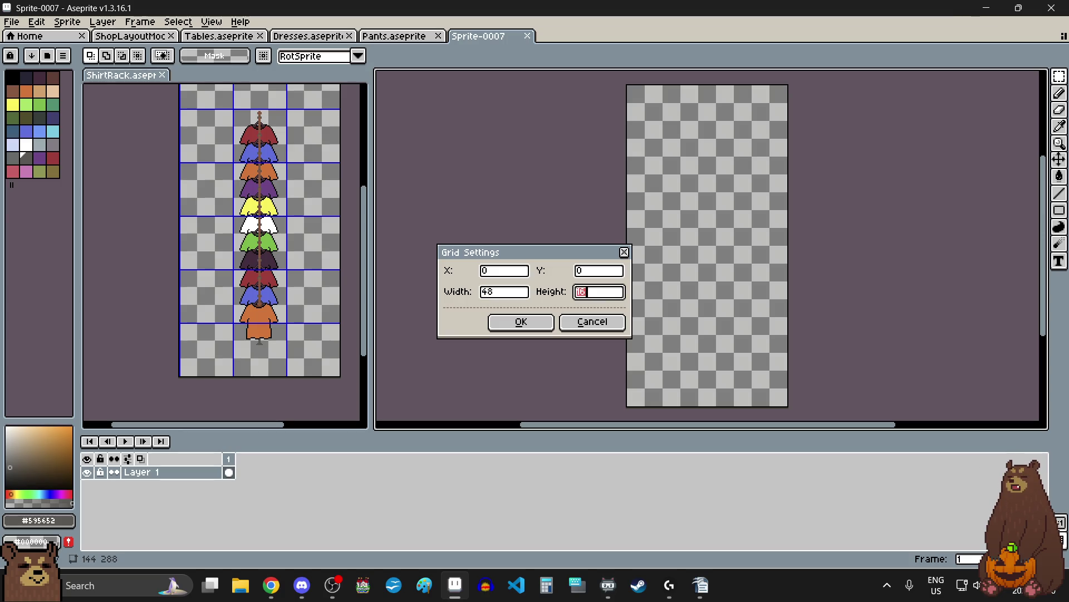
{"action": "key", "text": "Return"}
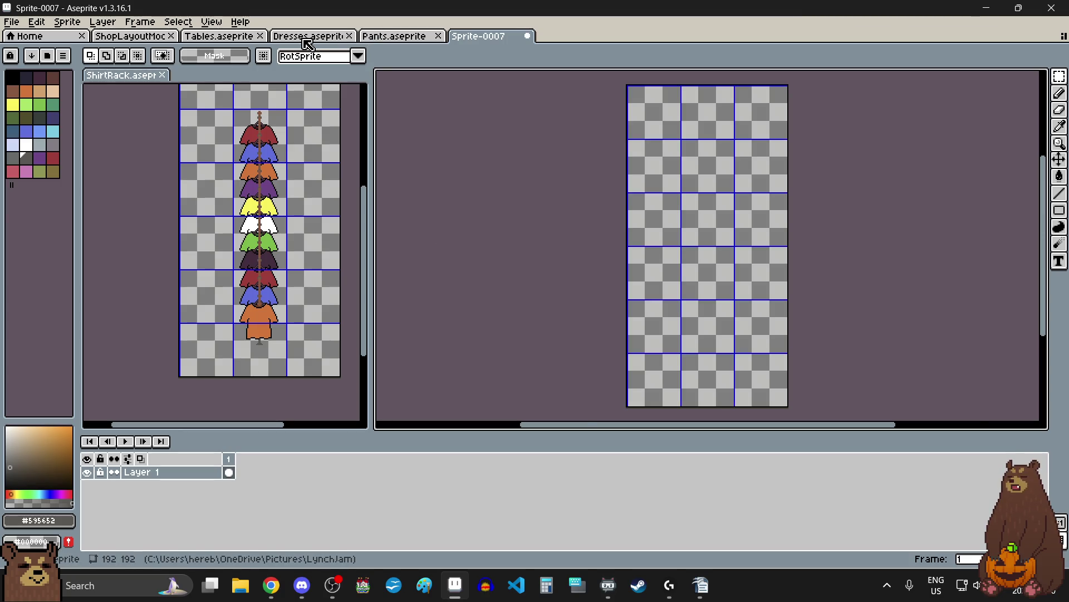
{"action": "left_click", "coordinate": [308, 37]}
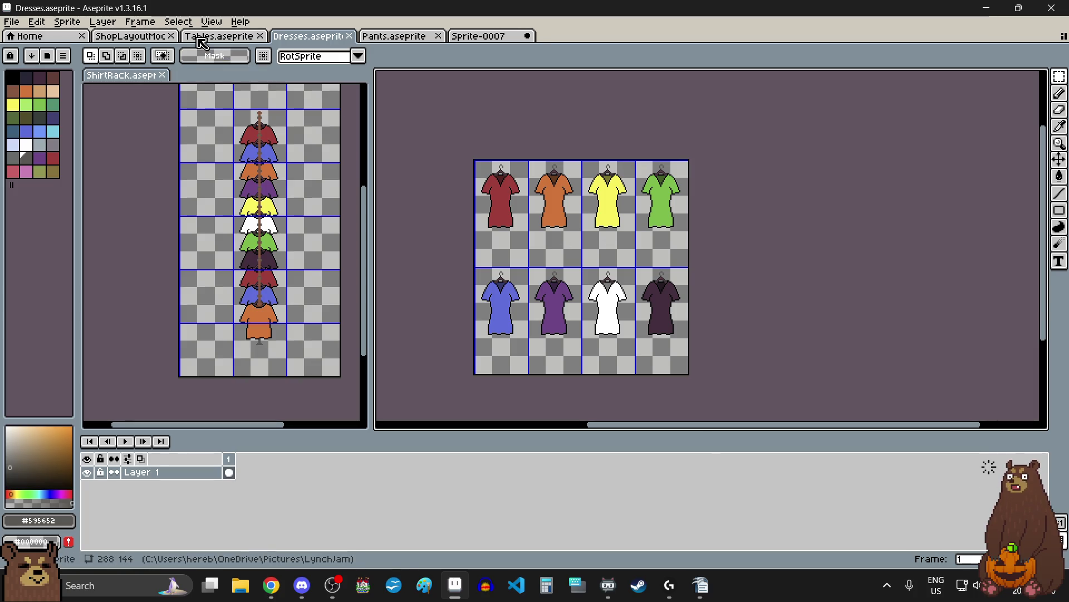
{"action": "left_click", "coordinate": [147, 35]}
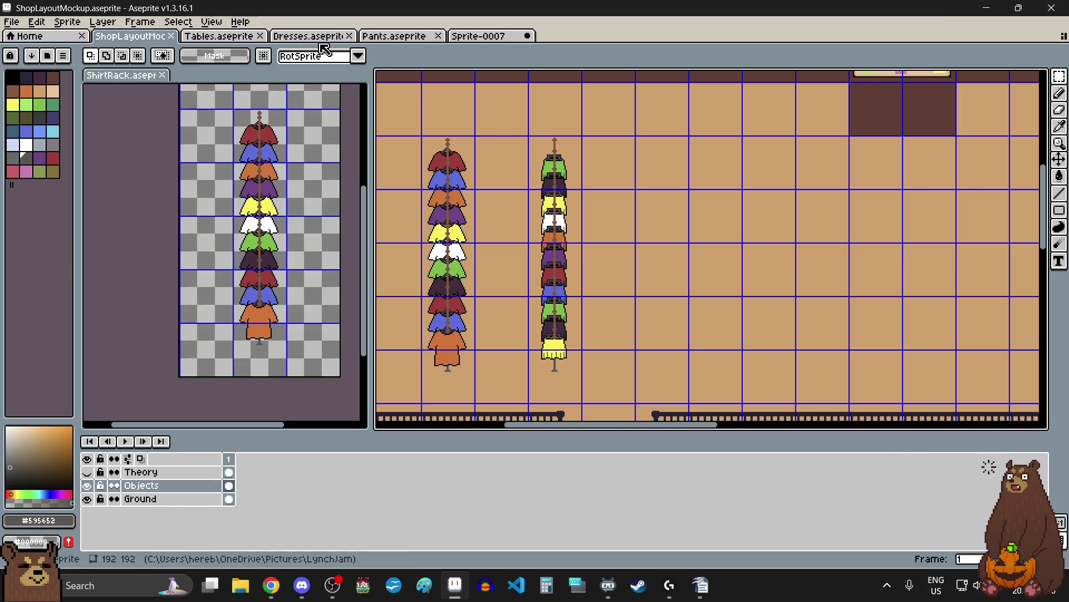
- Select the orange dress cell and dock the Dresses sheet beside ShirtRack, with Sprite-0007 in the main editor
{"action": "left_click", "coordinate": [221, 36]}
{"action": "left_click", "coordinate": [306, 38]}
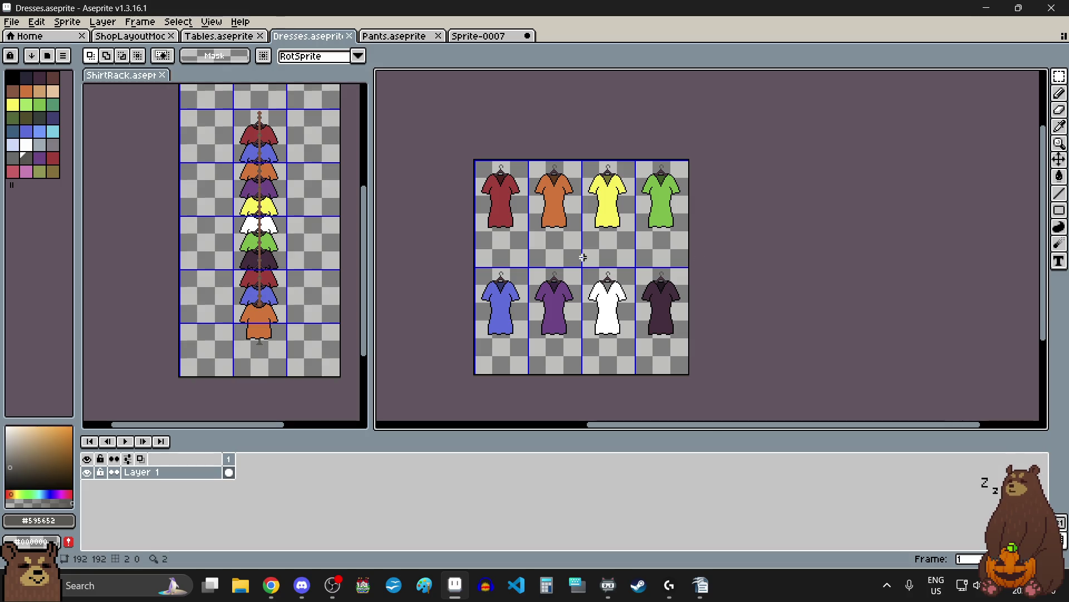
{"action": "left_click_drag", "start_coordinate": [544, 245], "coordinate": [550, 252]}
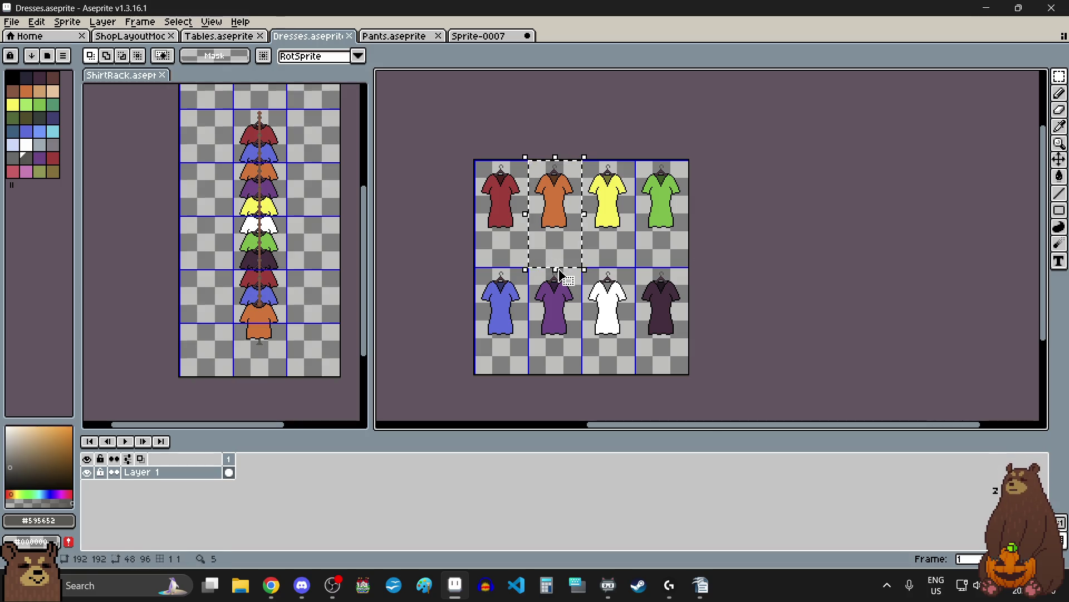
{"action": "left_click", "coordinate": [474, 36]}
{"action": "mouse_move", "coordinate": [312, 35]}
{"action": "left_mouse_down"}
{"action": "mouse_move", "coordinate": [305, 62]}
{"action": "mouse_move", "coordinate": [277, 81]}
{"action": "left_mouse_up"}
{"action": "left_click", "coordinate": [405, 34]}
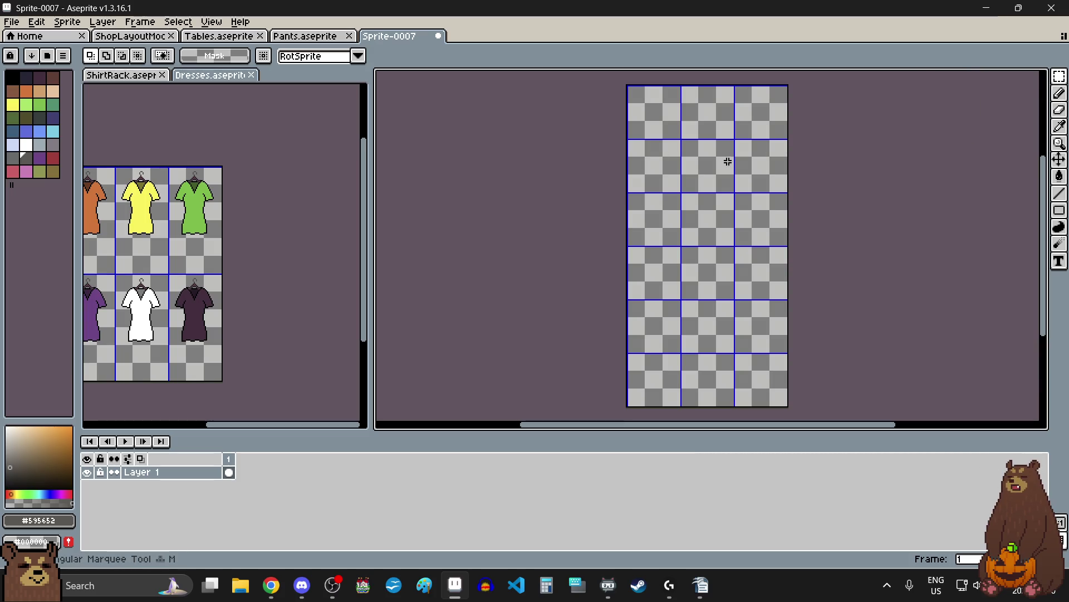
- Paste the orange dress into the middle column of Sprite-0007 and commit it
{"action": "key", "text": "ctrl+v"}
{"action": "mouse_move", "coordinate": [717, 174]}
{"action": "left_mouse_down"}
{"action": "mouse_move", "coordinate": [717, 245]}
{"action": "mouse_move", "coordinate": [743, 220]}
{"action": "mouse_move", "coordinate": [742, 246]}
{"action": "left_mouse_up"}
{"action": "scroll", "coordinate": [741, 272], "scroll_direction": "up", "scroll_amount": 5}
{"action": "scroll", "coordinate": [741, 251], "scroll_direction": "down", "scroll_amount": 6}
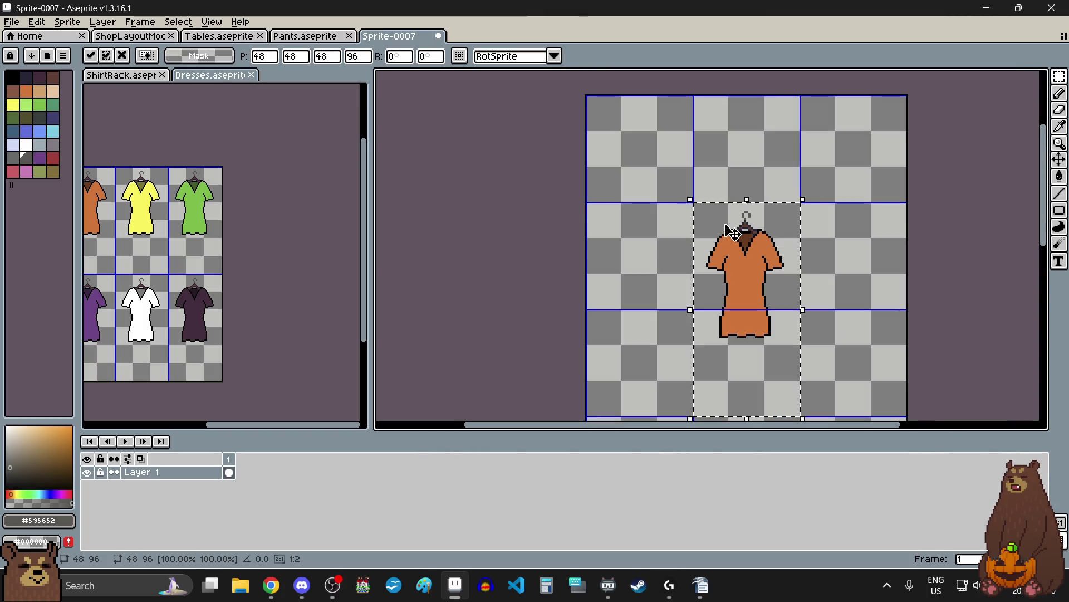
{"action": "key", "text": "Return"}
- Copy the purple dress from Dresses and place it overlapping just under the orange dress
{"action": "scroll", "coordinate": [688, 251], "scroll_direction": "up", "scroll_amount": 2}
{"action": "scroll", "coordinate": [223, 232], "scroll_direction": "left", "scroll_amount": 2}
{"action": "scroll", "coordinate": [223, 231], "scroll_direction": "left", "scroll_amount": 2}
{"action": "left_click_drag", "start_coordinate": [174, 329], "coordinate": [184, 338]}
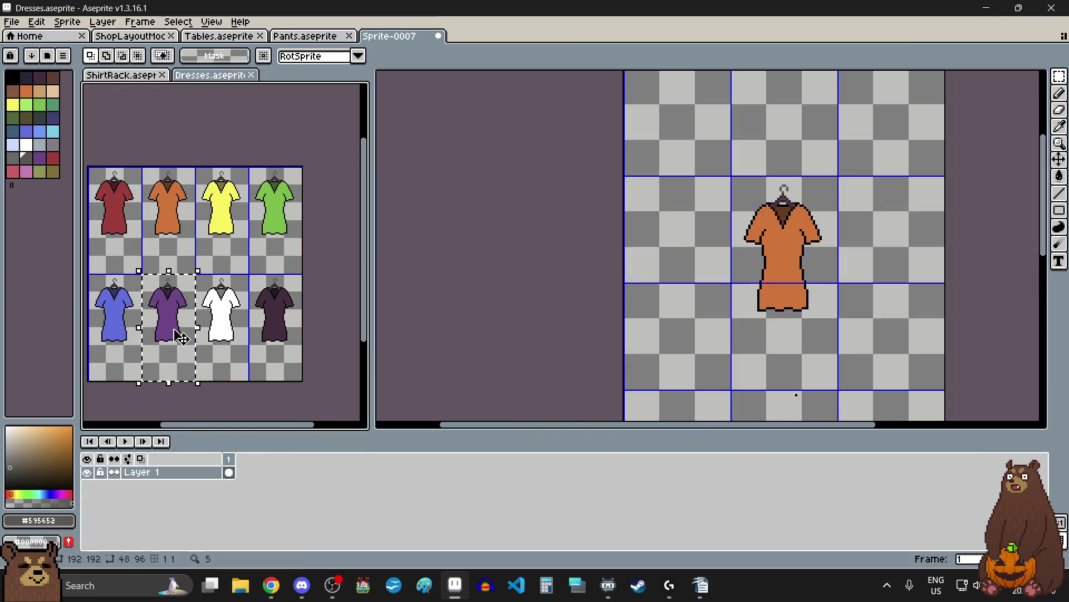
{"action": "key", "text": "ctrl+c"}
{"action": "left_click", "coordinate": [698, 311]}
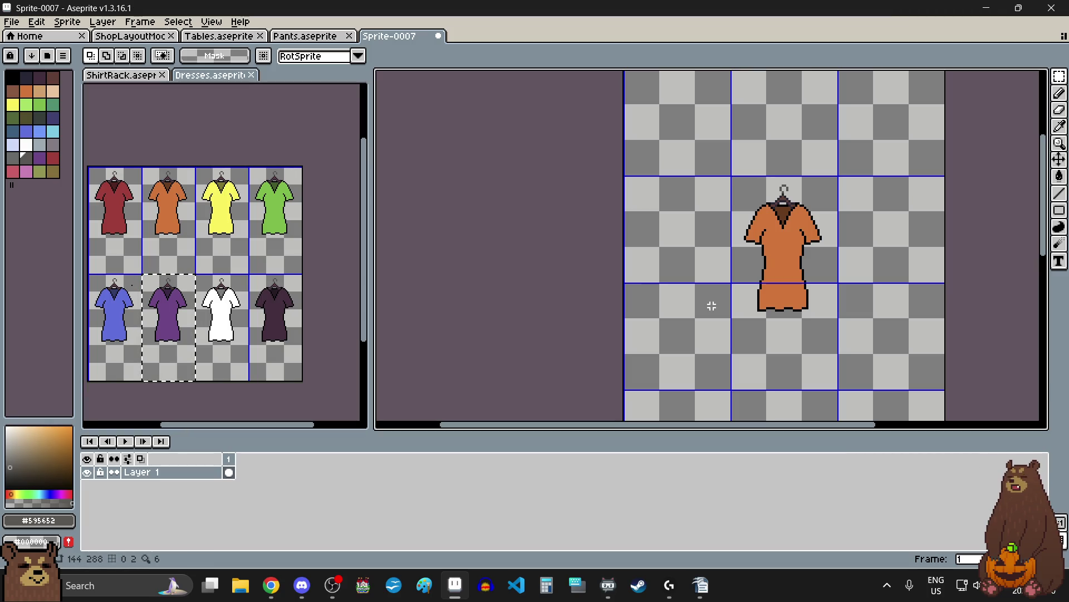
{"action": "key", "text": "ctrl+v"}
{"action": "left_click_drag", "start_coordinate": [780, 337], "coordinate": [779, 259]}
{"action": "scroll", "coordinate": [747, 220], "scroll_direction": "up", "scroll_amount": 6}
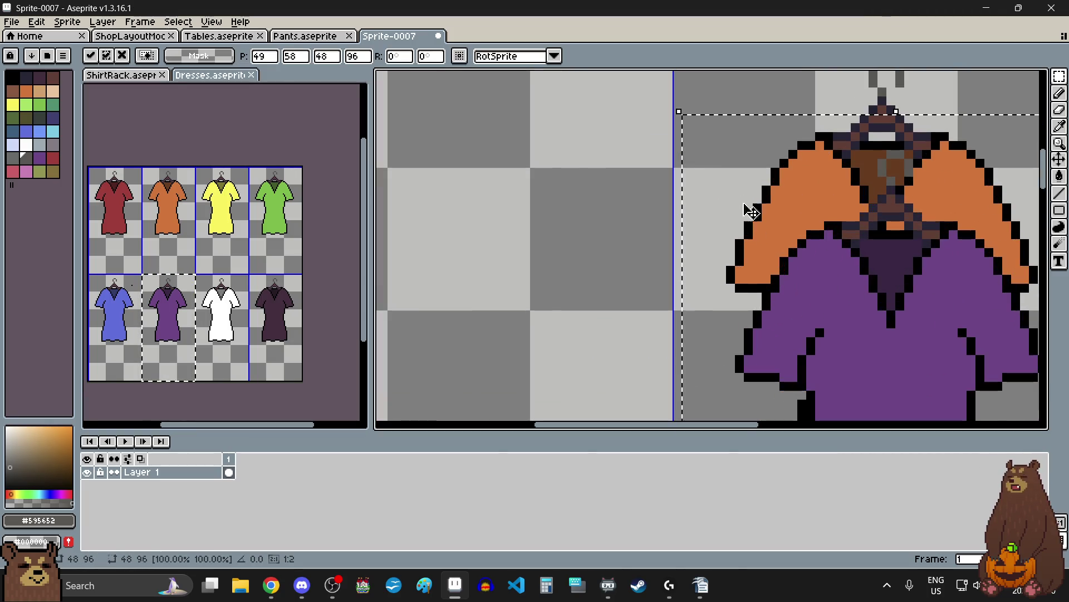
{"action": "left_click_drag", "start_coordinate": [717, 159], "coordinate": [708, 205]}
{"action": "scroll", "coordinate": [709, 205], "scroll_direction": "down", "scroll_amount": 2}
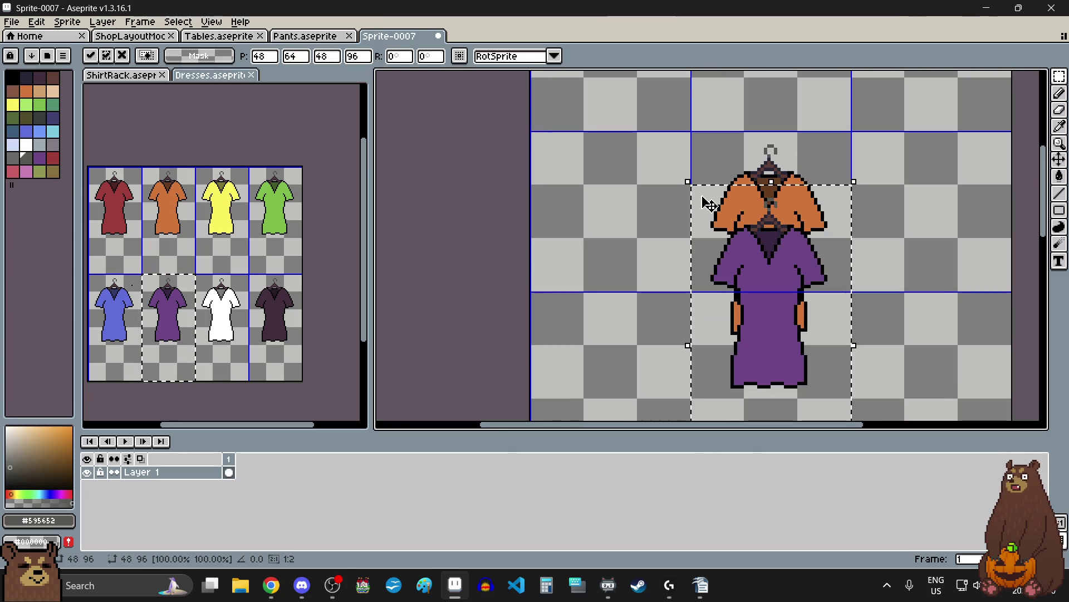
{"action": "left_click", "coordinate": [661, 288]}
{"action": "scroll", "coordinate": [649, 262], "scroll_direction": "down", "scroll_amount": 1}
{"action": "scroll", "coordinate": [658, 327], "scroll_direction": "up", "scroll_amount": 1}
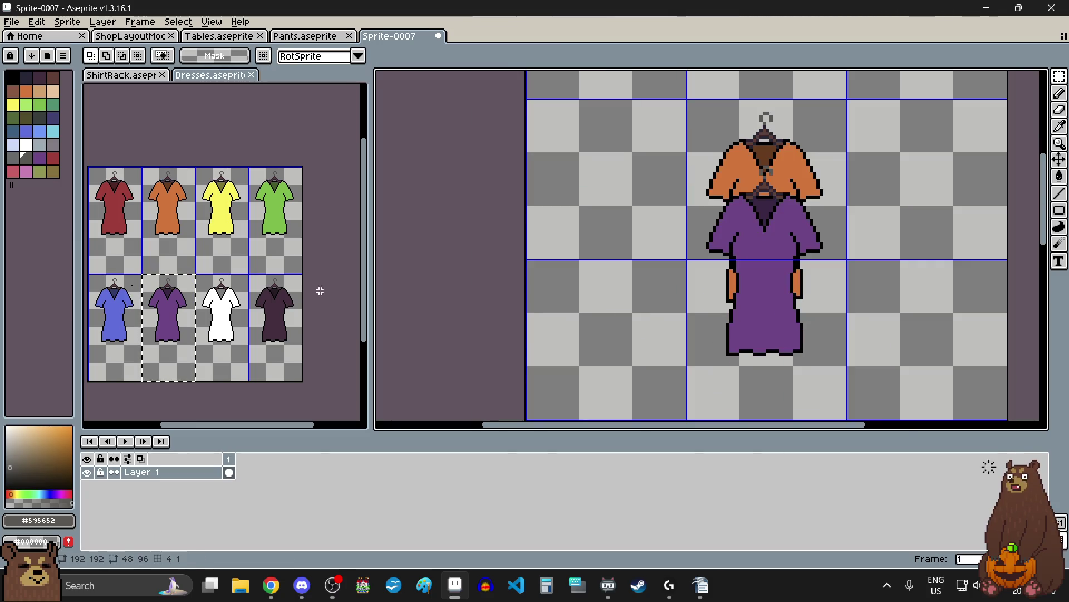
- Copy the yellow dress and place it below the purple dress
{"action": "left_click", "coordinate": [237, 251]}
{"action": "key", "text": "ctrl+c"}
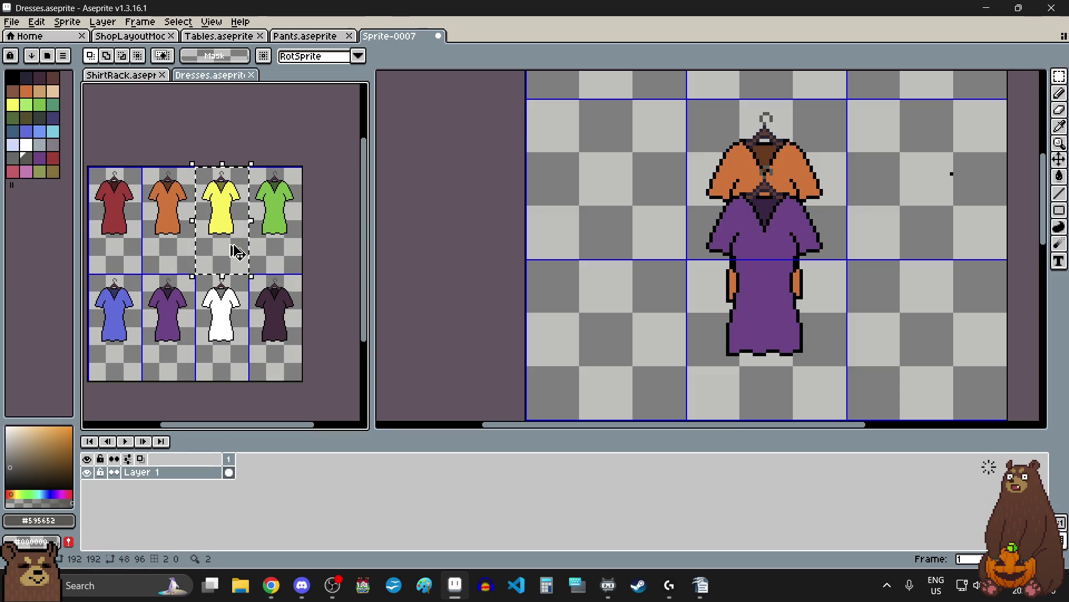
{"action": "left_click", "coordinate": [642, 276]}
{"action": "key", "text": "ctrl+v"}
{"action": "mouse_move", "coordinate": [909, 109]}
{"action": "left_mouse_down"}
{"action": "mouse_move", "coordinate": [733, 358]}
{"action": "mouse_move", "coordinate": [750, 401]}
{"action": "mouse_move", "coordinate": [747, 375]}
{"action": "left_mouse_up"}
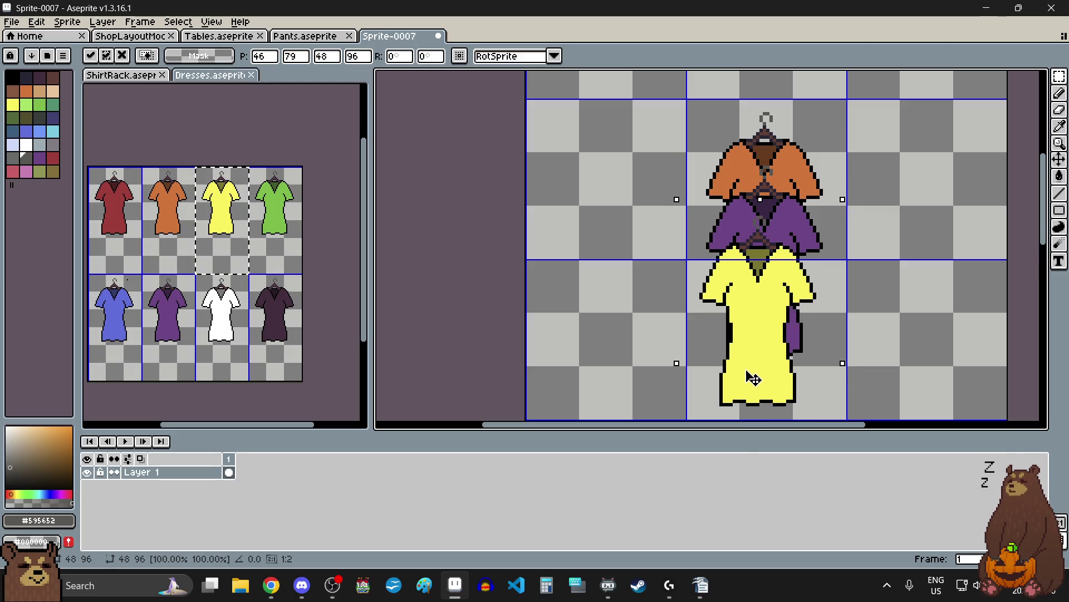
{"action": "scroll", "coordinate": [700, 241], "scroll_direction": "up", "scroll_amount": 6}
{"action": "scroll", "coordinate": [716, 239], "scroll_direction": "down", "scroll_amount": 4}
{"action": "scroll", "coordinate": [719, 119], "scroll_direction": "up", "scroll_amount": 4}
{"action": "left_click_drag", "start_coordinate": [706, 269], "coordinate": [747, 289]}
{"action": "scroll", "coordinate": [747, 289], "scroll_direction": "down", "scroll_amount": 9}
{"action": "scroll", "coordinate": [693, 245], "scroll_direction": "up", "scroll_amount": 3}
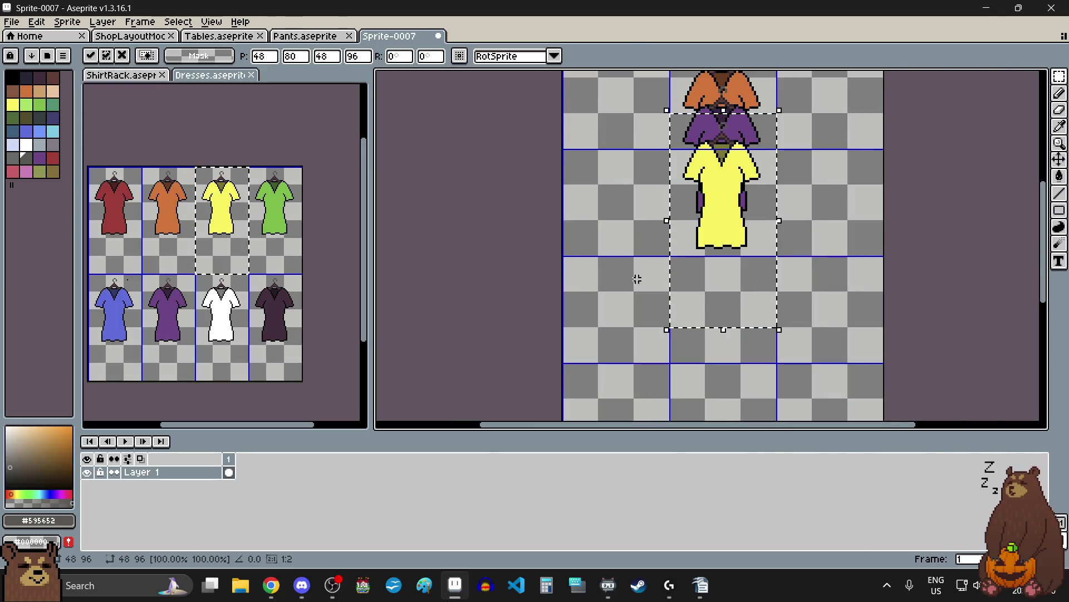
{"action": "key", "text": "ctrl+d"}
- Copy the white dress and align it under the yellow dress
{"action": "left_click", "coordinate": [247, 320]}
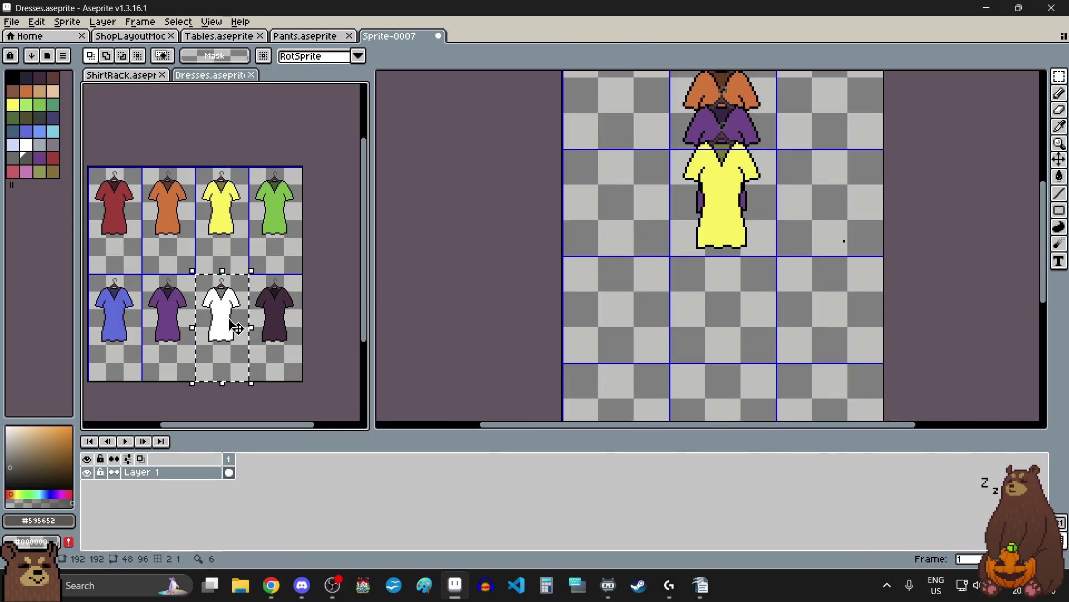
{"action": "key", "text": "ctrl+c"}
{"action": "left_click", "coordinate": [639, 303]}
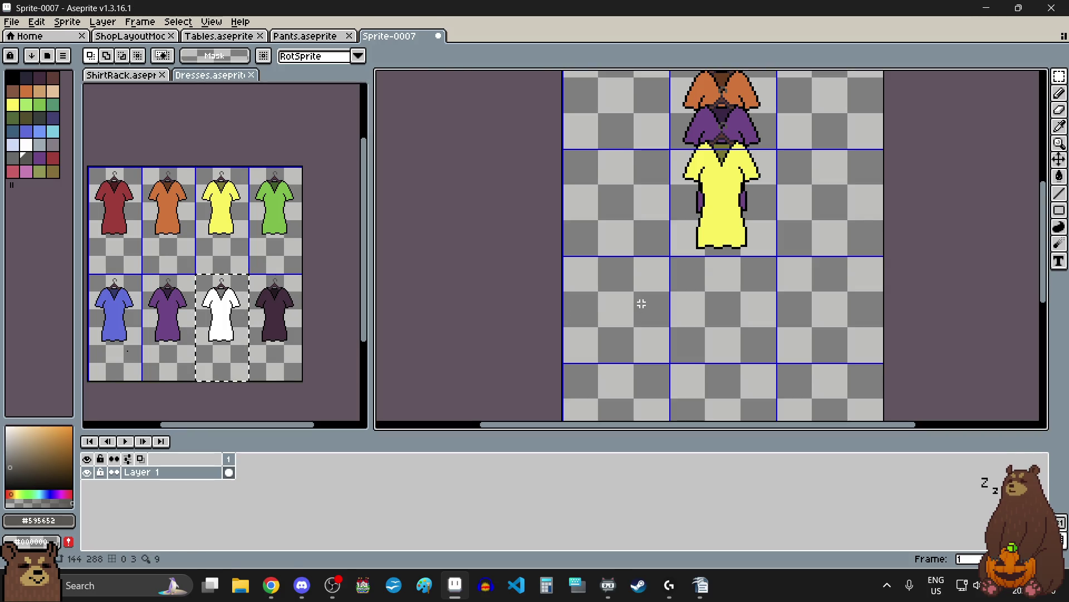
{"action": "key", "text": "ctrl+v"}
{"action": "left_click_drag", "start_coordinate": [821, 228], "coordinate": [717, 229]}
{"action": "scroll", "coordinate": [724, 200], "scroll_direction": "up", "scroll_amount": 4}
{"action": "scroll", "coordinate": [724, 200], "scroll_direction": "up", "scroll_amount": 1}
{"action": "scroll", "coordinate": [700, 253], "scroll_direction": "up", "scroll_amount": 3}
{"action": "left_click_drag", "start_coordinate": [680, 325], "coordinate": [716, 271]}
{"action": "scroll", "coordinate": [716, 271], "scroll_direction": "down", "scroll_amount": 2}
{"action": "scroll", "coordinate": [670, 246], "scroll_direction": "down", "scroll_amount": 2}
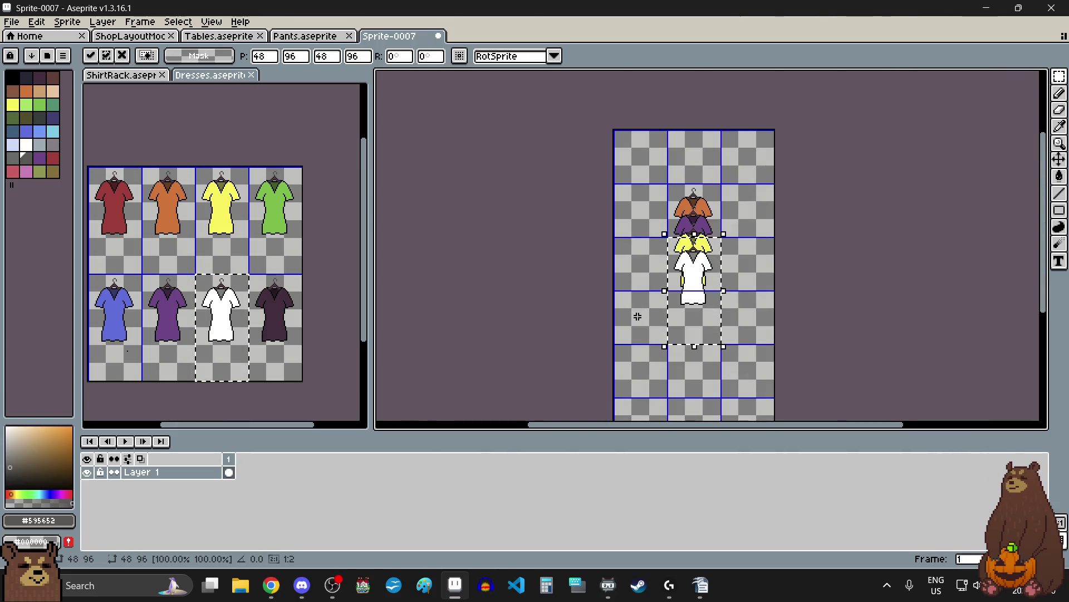
{"action": "scroll", "coordinate": [635, 312], "scroll_direction": "up", "scroll_amount": 2}
{"action": "left_click", "coordinate": [644, 311]}
- Copy the green dress and place it below the white dress
{"action": "mouse_move", "coordinate": [250, 167]}
{"action": "left_mouse_down"}
{"action": "mouse_move", "coordinate": [279, 246]}
{"action": "mouse_move", "coordinate": [318, 282]}
{"action": "left_mouse_up"}
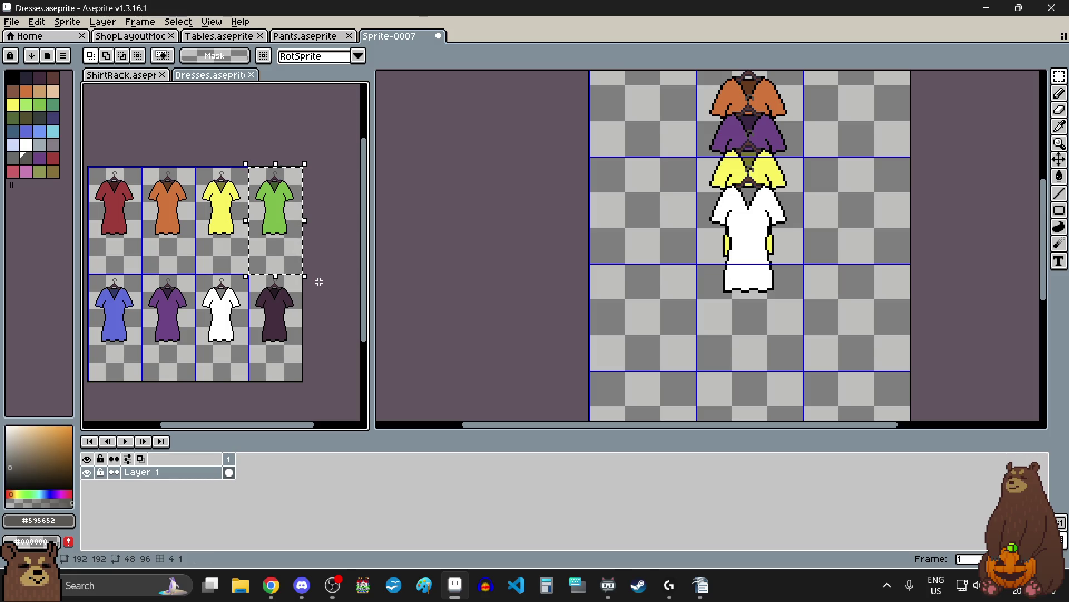
{"action": "key", "text": "ctrl+c"}
{"action": "left_click", "coordinate": [646, 262]}
{"action": "key", "text": "ctrl+v"}
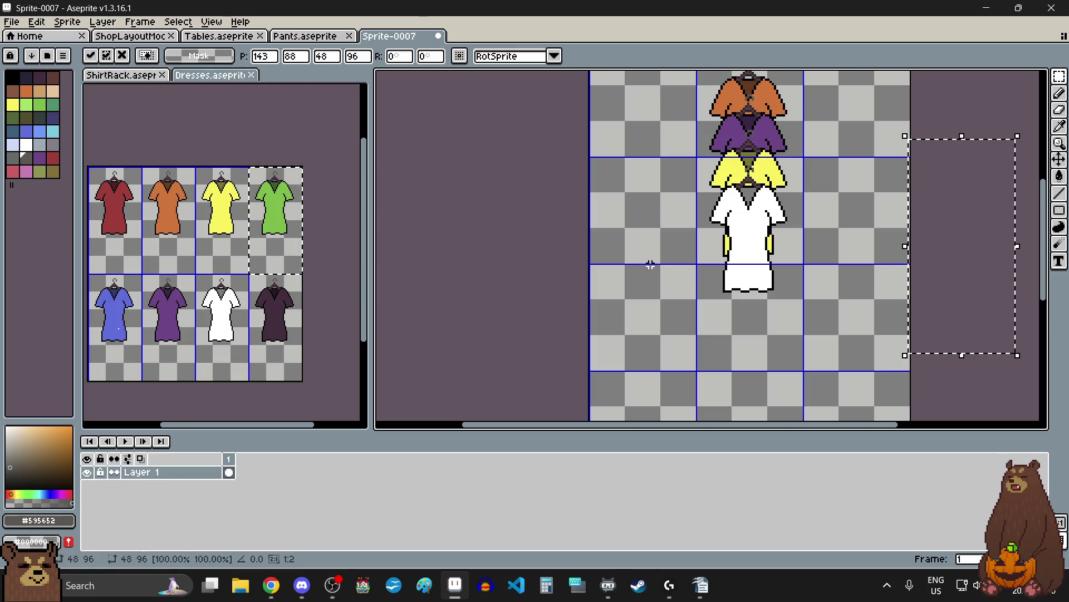
{"action": "mouse_move", "coordinate": [918, 205]}
{"action": "left_mouse_down"}
{"action": "mouse_move", "coordinate": [741, 254]}
{"action": "mouse_move", "coordinate": [750, 229]}
{"action": "left_mouse_up"}
{"action": "scroll", "coordinate": [750, 229], "scroll_direction": "up", "scroll_amount": 5}
{"action": "key", "text": "Up"}
{"action": "key", "text": "Up"}
{"action": "scroll", "coordinate": [677, 287], "scroll_direction": "down", "scroll_amount": 7}
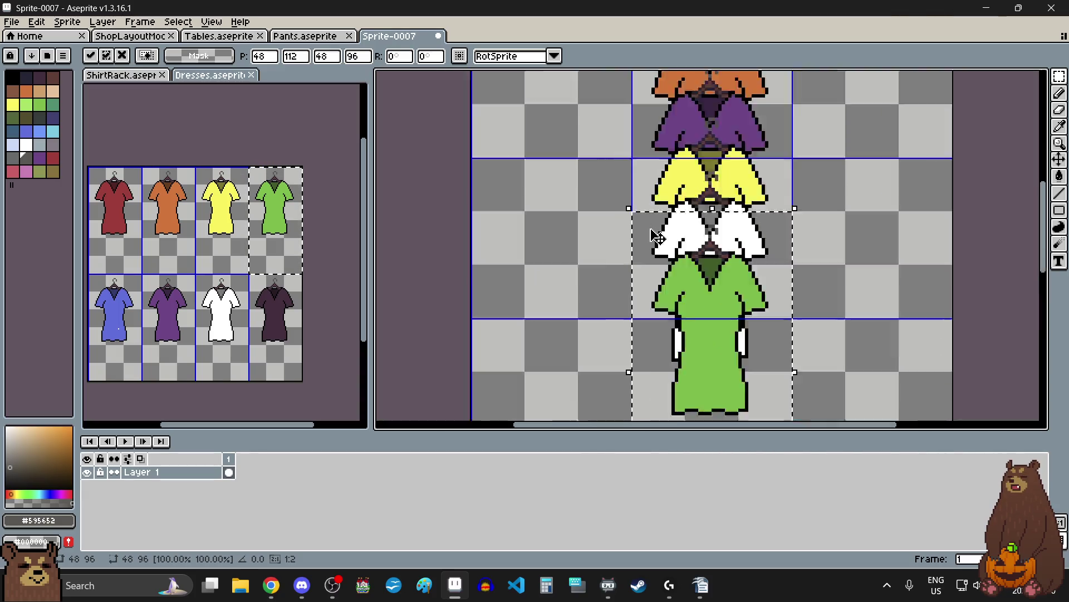
{"action": "scroll", "coordinate": [615, 311], "scroll_direction": "up", "scroll_amount": 2}
{"action": "left_click", "coordinate": [620, 303]}
- Copy the dark dress and nudge it into place below the green dress
{"action": "left_click_drag", "start_coordinate": [250, 276], "coordinate": [318, 397]}
{"action": "key", "text": "ctrl+c"}
{"action": "left_click", "coordinate": [646, 255]}
{"action": "key", "text": "ctrl+v"}
{"action": "mouse_move", "coordinate": [941, 154]}
{"action": "left_mouse_down"}
{"action": "mouse_move", "coordinate": [787, 239]}
{"action": "mouse_move", "coordinate": [724, 232]}
{"action": "left_mouse_up"}
{"action": "scroll", "coordinate": [689, 159], "scroll_direction": "up", "scroll_amount": 4}
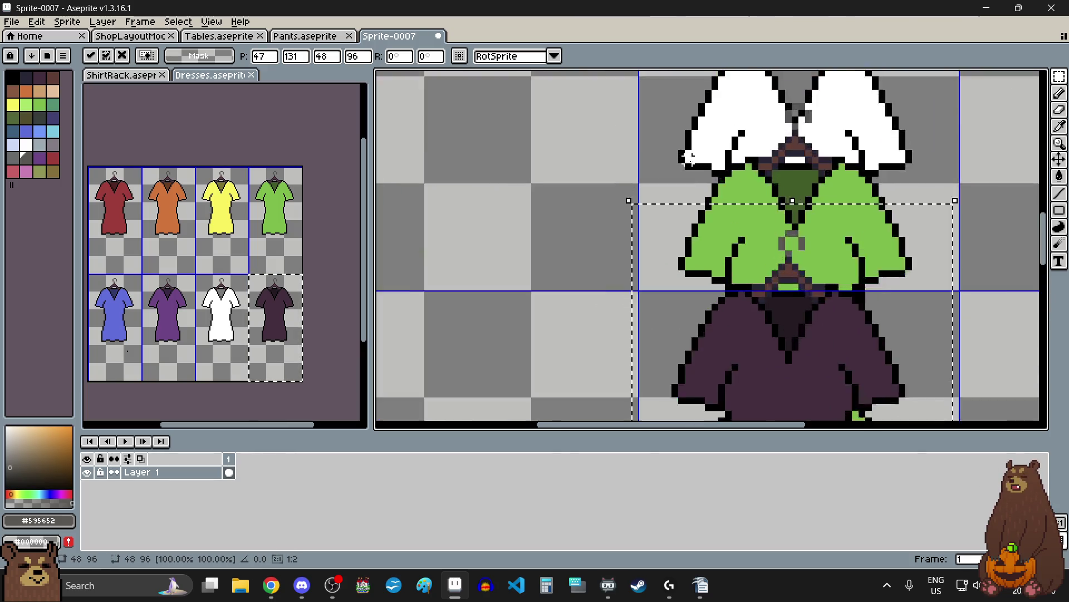
{"action": "scroll", "coordinate": [663, 238], "scroll_direction": "up", "scroll_amount": 2}
{"action": "key", "text": "Up"}
{"action": "key", "text": "Up"}
{"action": "key", "text": "Up"}
{"action": "key", "text": "Right"}
{"action": "scroll", "coordinate": [640, 246], "scroll_direction": "down", "scroll_amount": 10}
{"action": "key", "text": "Return"}
- Copy the red dress and place it lowest, under the dark dress
{"action": "scroll", "coordinate": [621, 279], "scroll_direction": "up", "scroll_amount": 1}
{"action": "scroll", "coordinate": [535, 281], "scroll_direction": "down", "scroll_amount": 2}
{"action": "scroll", "coordinate": [443, 283], "scroll_direction": "up", "scroll_amount": 1}
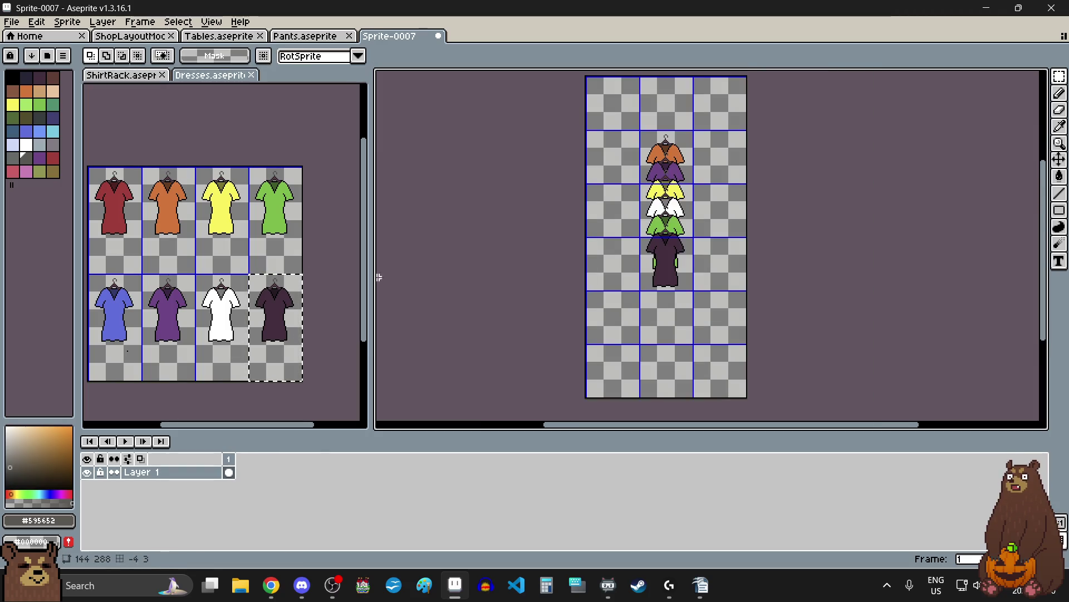
{"action": "scroll", "coordinate": [222, 251], "scroll_direction": "left", "scroll_amount": 2}
{"action": "left_click_drag", "start_coordinate": [147, 170], "coordinate": [167, 243]}
{"action": "key", "text": "ctrl+c"}
{"action": "left_click", "coordinate": [632, 269]}
{"action": "key", "text": "ctrl+v"}
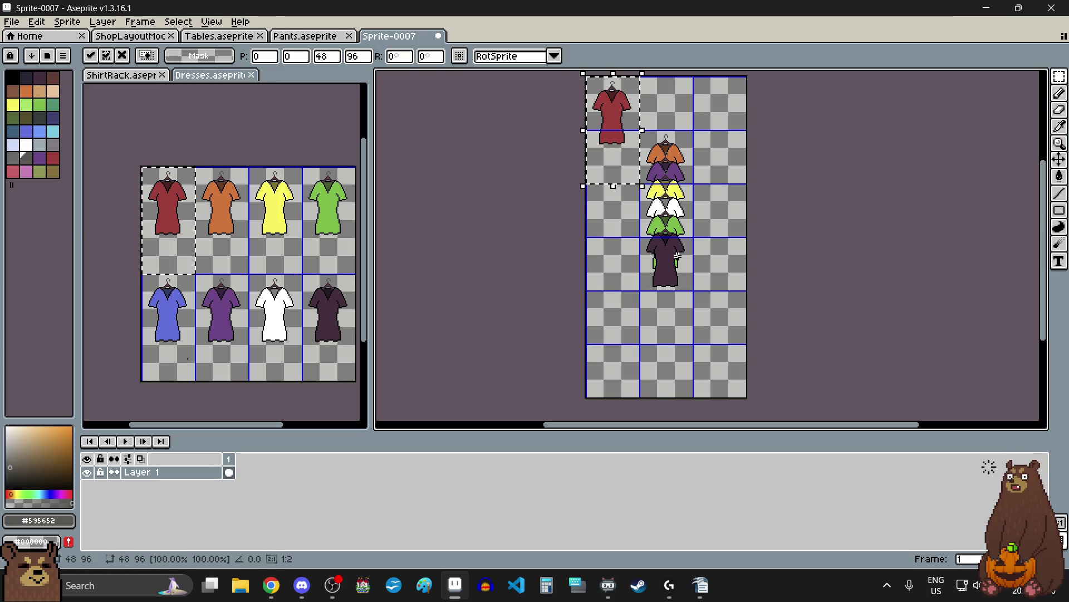
{"action": "mouse_move", "coordinate": [613, 120]}
{"action": "left_mouse_down"}
{"action": "mouse_move", "coordinate": [665, 310]}
{"action": "mouse_move", "coordinate": [667, 286]}
{"action": "left_mouse_up"}
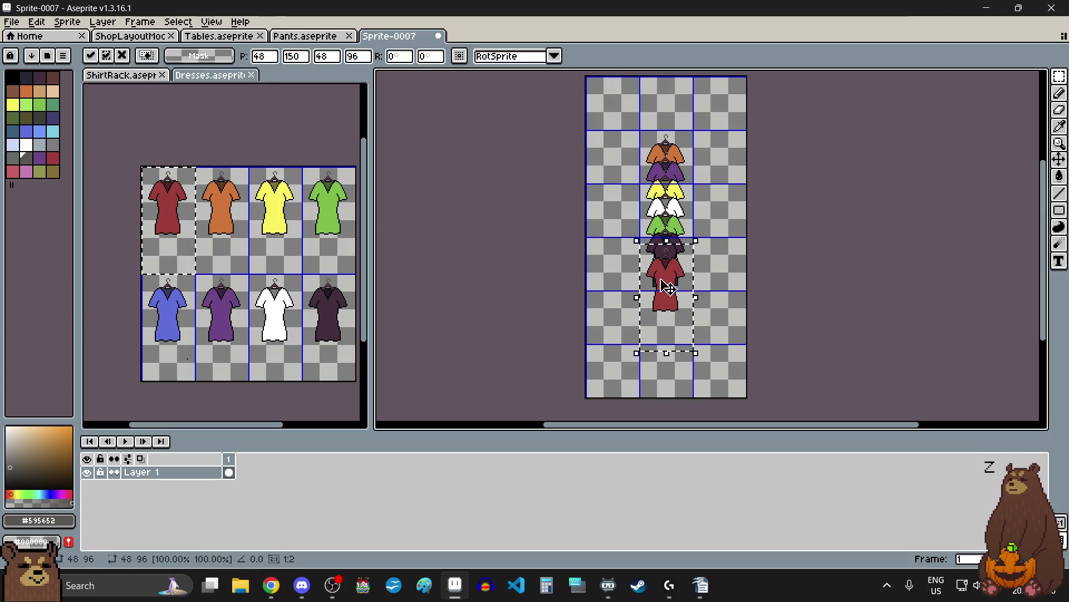
{"action": "scroll", "coordinate": [667, 287], "scroll_direction": "up", "scroll_amount": 4}
{"action": "mouse_move", "coordinate": [716, 411]}
{"action": "left_mouse_down"}
{"action": "mouse_move", "coordinate": [685, 341]}
{"action": "mouse_move", "coordinate": [696, 309]}
{"action": "left_mouse_up"}
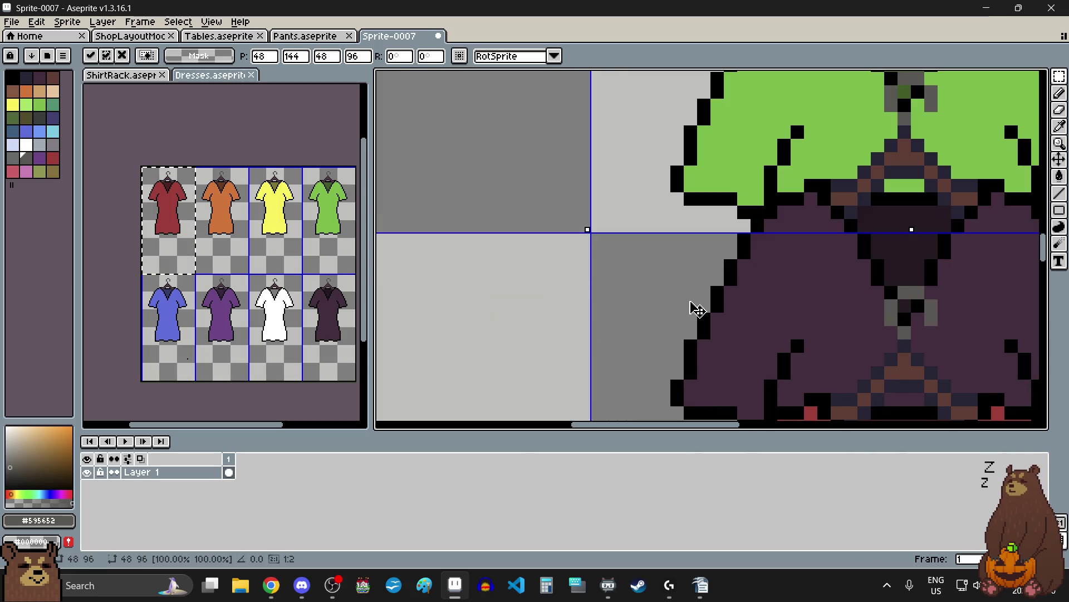
{"action": "scroll", "coordinate": [697, 309], "scroll_direction": "down", "scroll_amount": 4}
{"action": "scroll", "coordinate": [680, 290], "scroll_direction": "up", "scroll_amount": 2}
{"action": "left_click", "coordinate": [638, 334]}
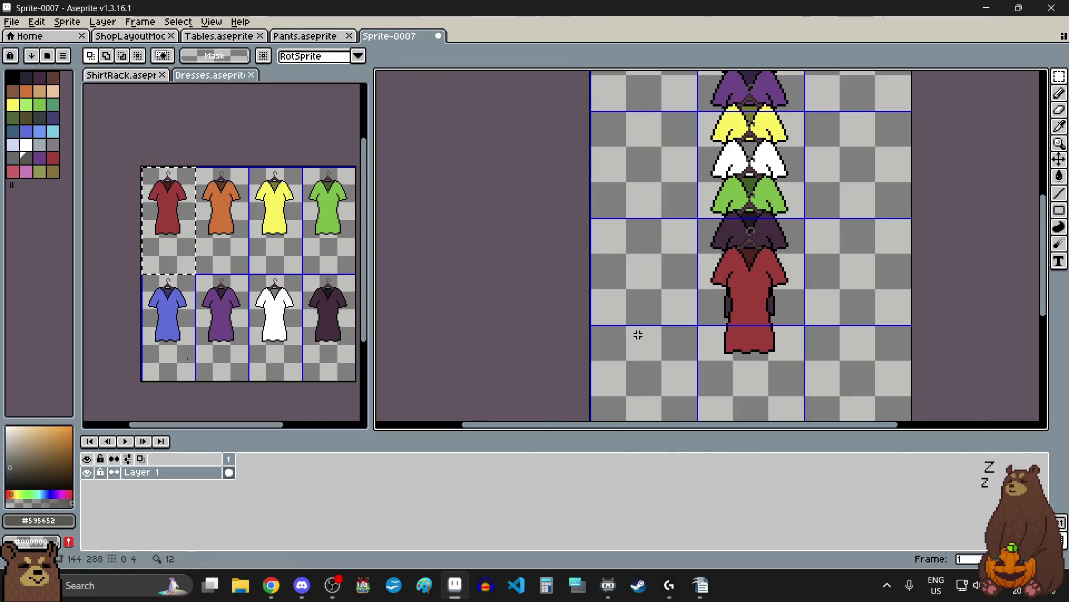
{"action": "scroll", "coordinate": [638, 334], "scroll_direction": "down", "scroll_amount": 5}
- Clear the Dresses selection and select the blue dress cell
{"action": "left_click", "coordinate": [175, 320]}
{"action": "double_click", "coordinate": [175, 320]}
{"action": "scroll", "coordinate": [641, 334], "scroll_direction": "up", "scroll_amount": 5}
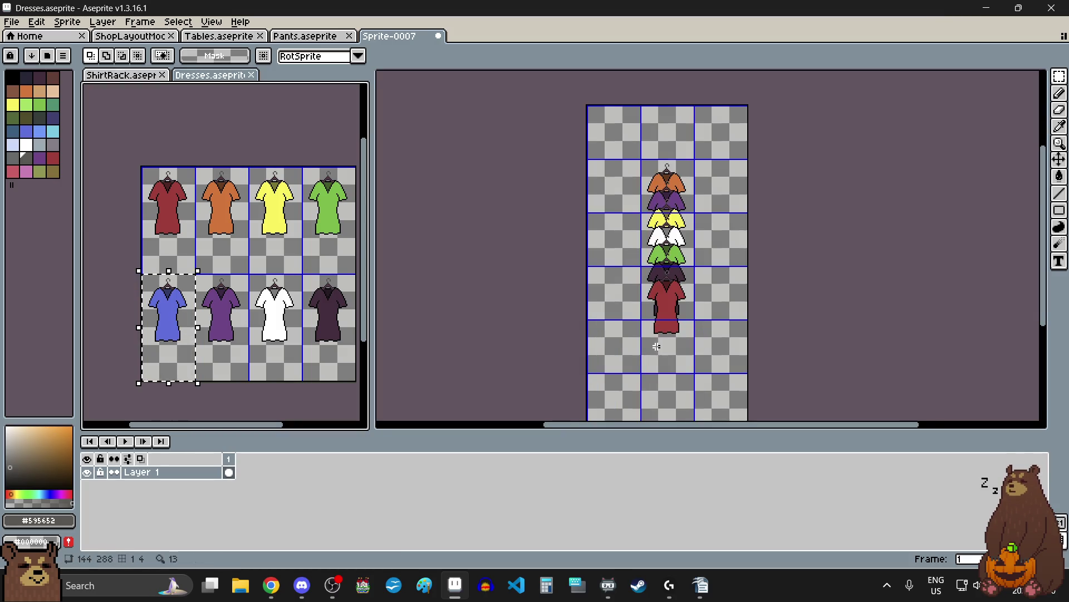
- Paste the blue dress into the new rack sprite just below the red dress
{"action": "left_click", "coordinate": [601, 337]}
{"action": "key", "text": "ctrl+v"}
{"action": "mouse_move", "coordinate": [612, 170]}
{"action": "left_mouse_down"}
{"action": "mouse_move", "coordinate": [718, 316]}
{"action": "mouse_move", "coordinate": [709, 305]}
{"action": "left_mouse_up"}
{"action": "scroll", "coordinate": [666, 252], "scroll_direction": "up", "scroll_amount": 5}
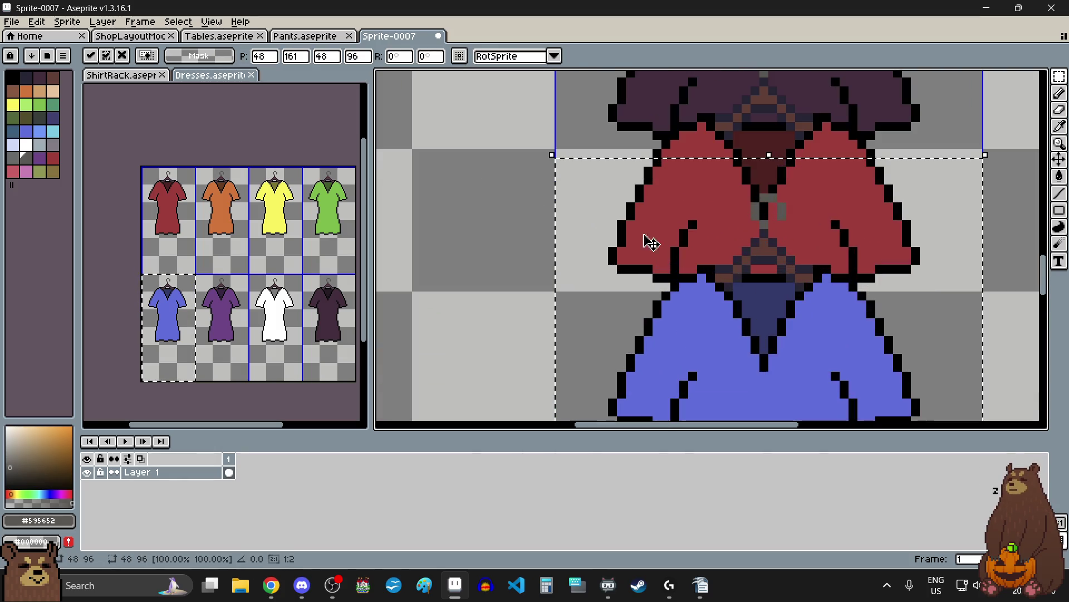
{"action": "key", "text": "Return"}
{"action": "scroll", "coordinate": [592, 232], "scroll_direction": "down", "scroll_amount": 5}
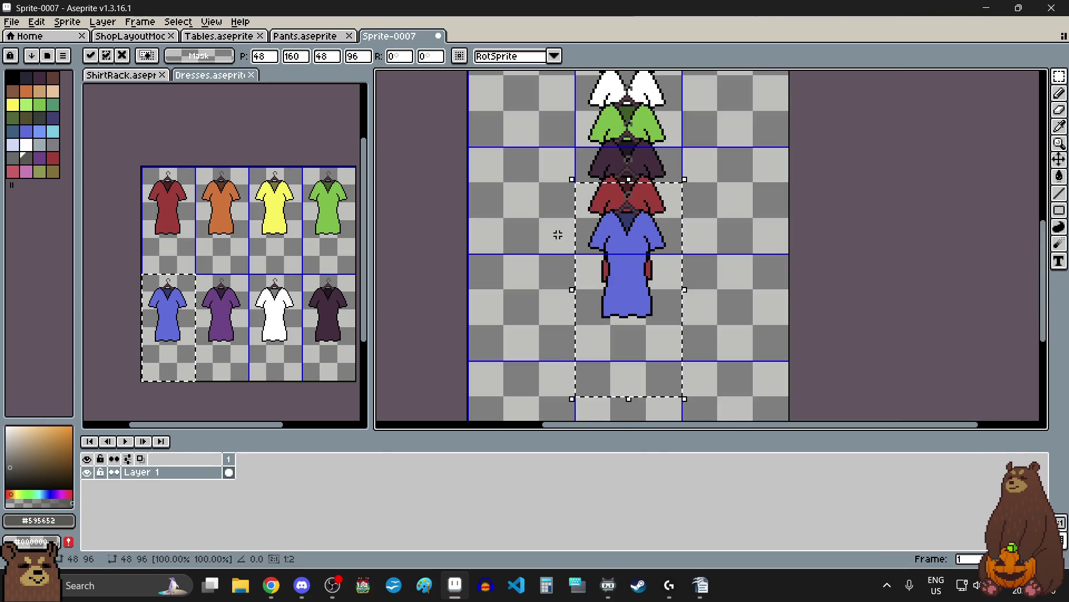
- Copy the orange dress from the Dresses sheet and place it below the blue dress
{"action": "left_click_drag", "start_coordinate": [216, 227], "coordinate": [221, 237]}
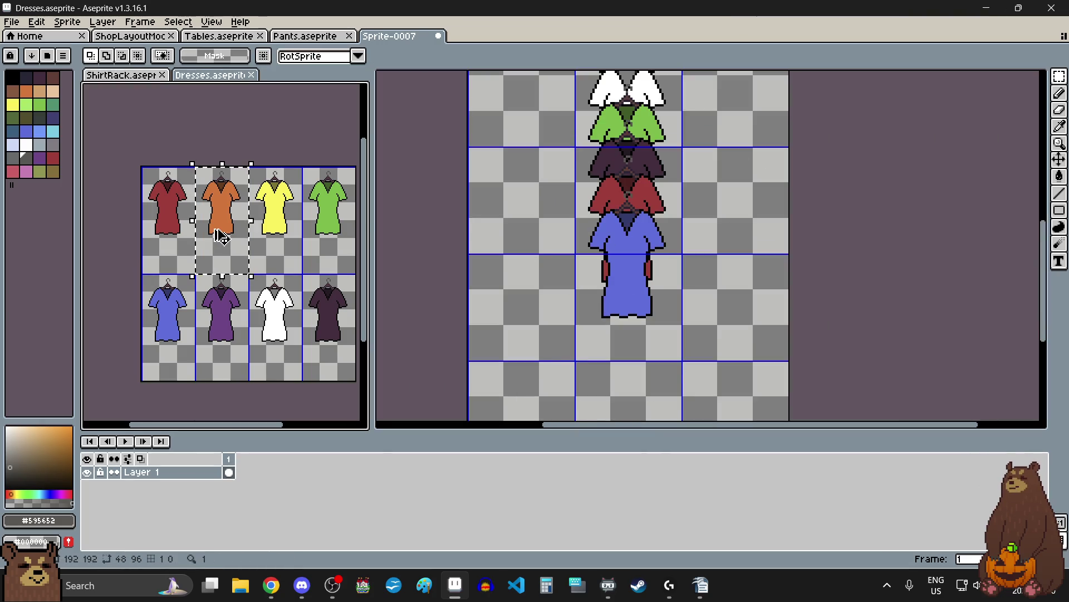
{"action": "key", "text": "ctrl+c"}
{"action": "left_click", "coordinate": [513, 270]}
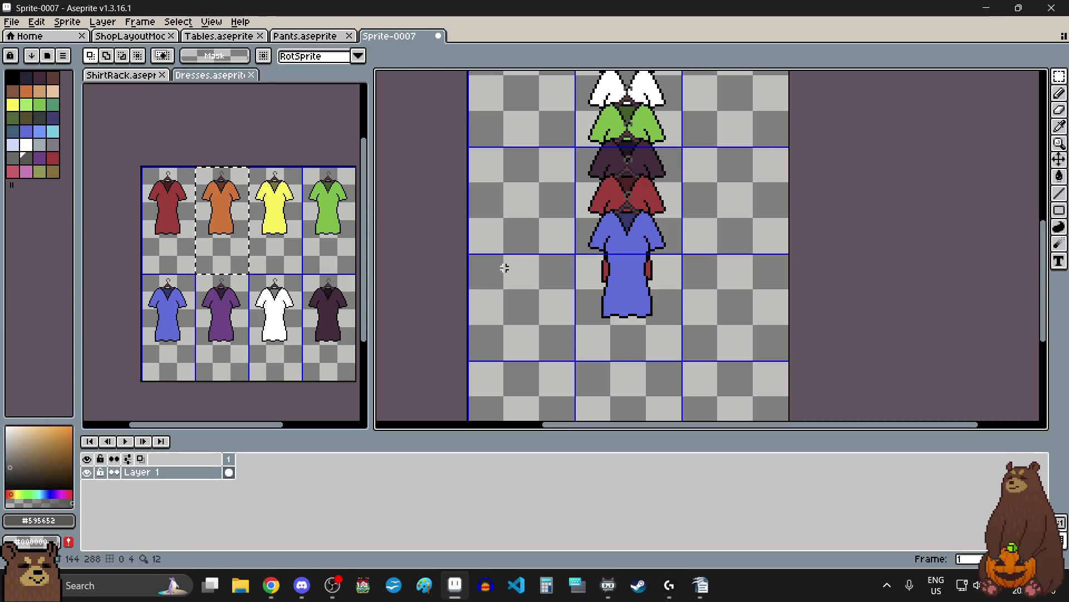
{"action": "key", "text": "ctrl+v"}
{"action": "mouse_move", "coordinate": [617, 216]}
{"action": "left_mouse_down"}
{"action": "mouse_move", "coordinate": [616, 306]}
{"action": "mouse_move", "coordinate": [609, 256]}
{"action": "left_mouse_up"}
{"action": "scroll", "coordinate": [593, 241], "scroll_direction": "up", "scroll_amount": 3}
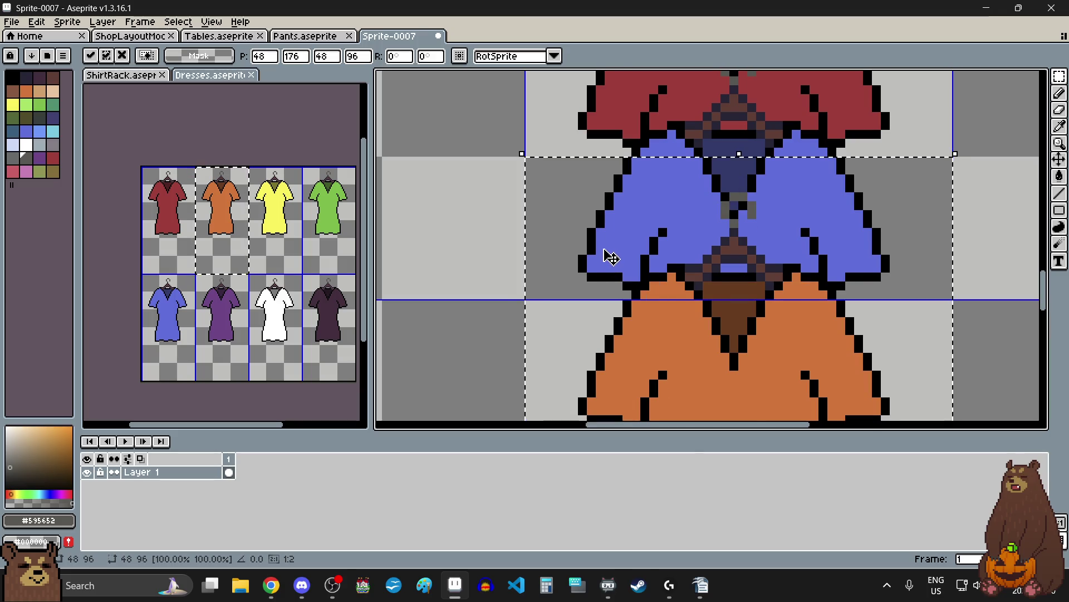
{"action": "scroll", "coordinate": [609, 255], "scroll_direction": "down", "scroll_amount": 5}
{"action": "left_click", "coordinate": [571, 274]}
- Paste the purple dress into Sprite-0007 and fit it under the orange dress
{"action": "left_click", "coordinate": [230, 316]}
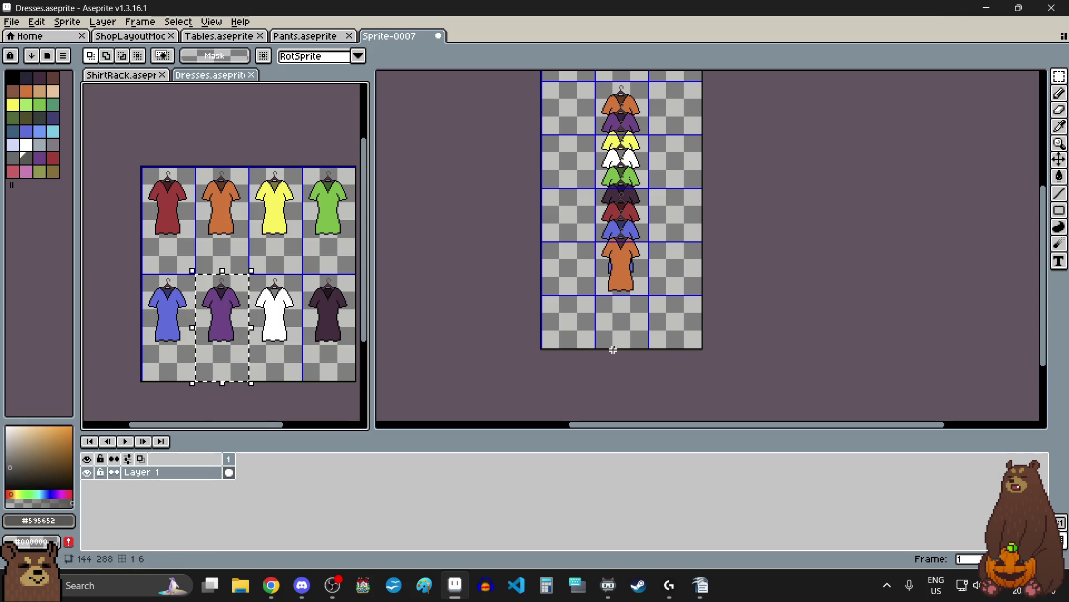
{"action": "left_click", "coordinate": [567, 281]}
{"action": "key", "text": "ctrl+v"}
{"action": "mouse_move", "coordinate": [628, 115]}
{"action": "left_mouse_down"}
{"action": "mouse_move", "coordinate": [636, 305]}
{"action": "mouse_move", "coordinate": [630, 297]}
{"action": "left_mouse_up"}
{"action": "scroll", "coordinate": [610, 280], "scroll_direction": "up", "scroll_amount": 3}
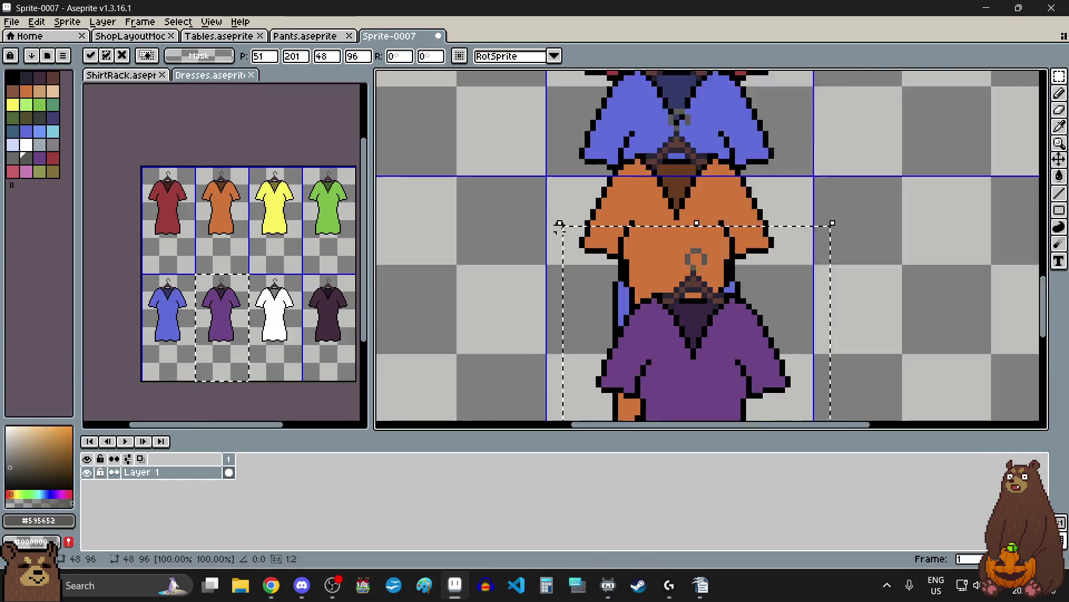
{"action": "left_click_drag", "start_coordinate": [612, 271], "coordinate": [586, 191]}
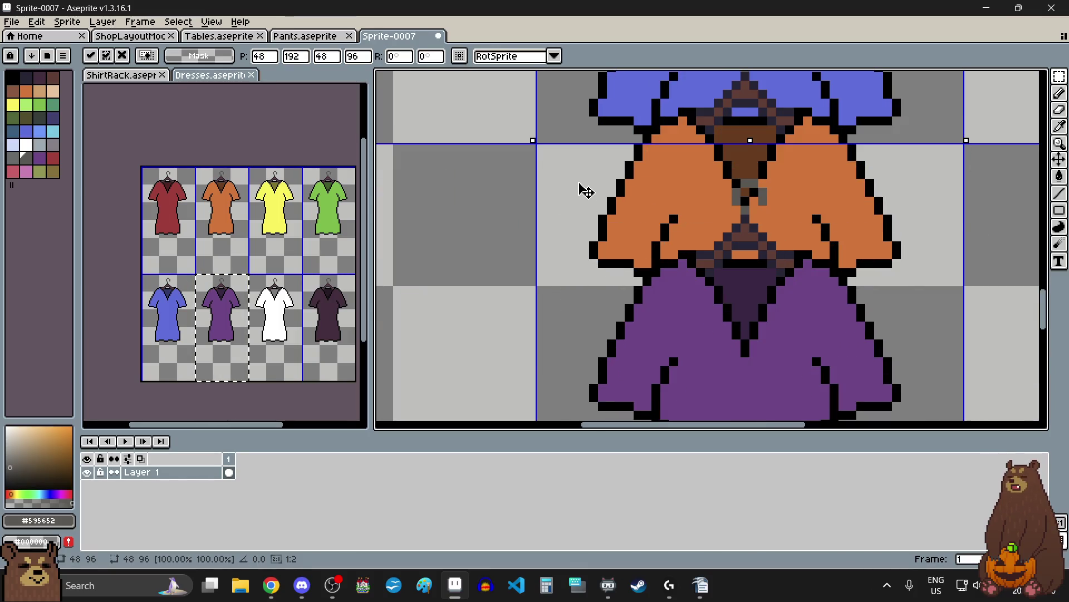
{"action": "scroll", "coordinate": [557, 223], "scroll_direction": "down", "scroll_amount": 6}
{"action": "key", "text": "Return"}
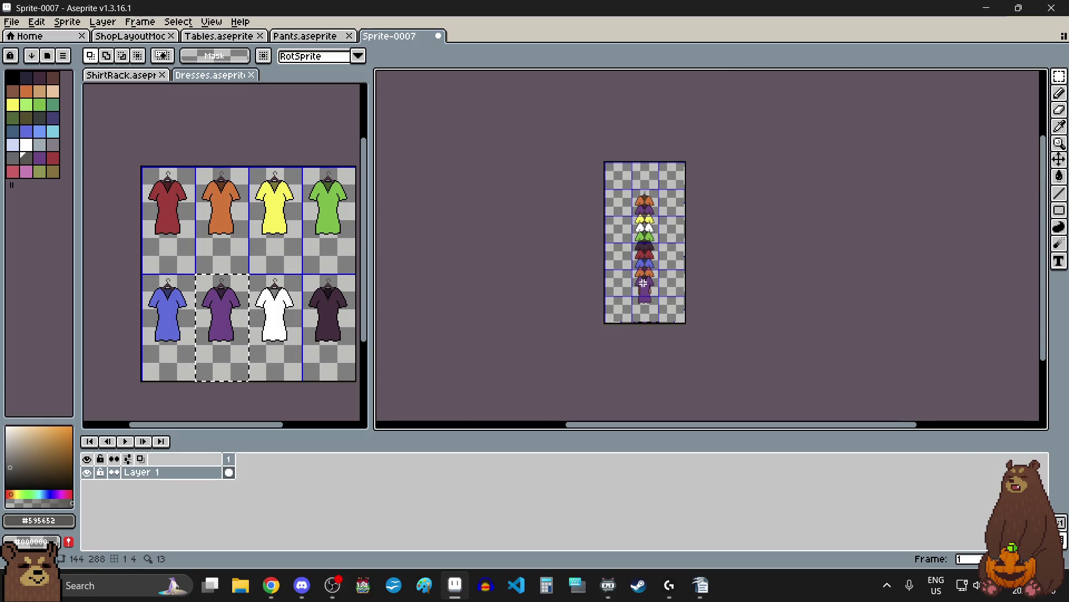
{"action": "scroll", "coordinate": [631, 237], "scroll_direction": "up", "scroll_amount": 1}
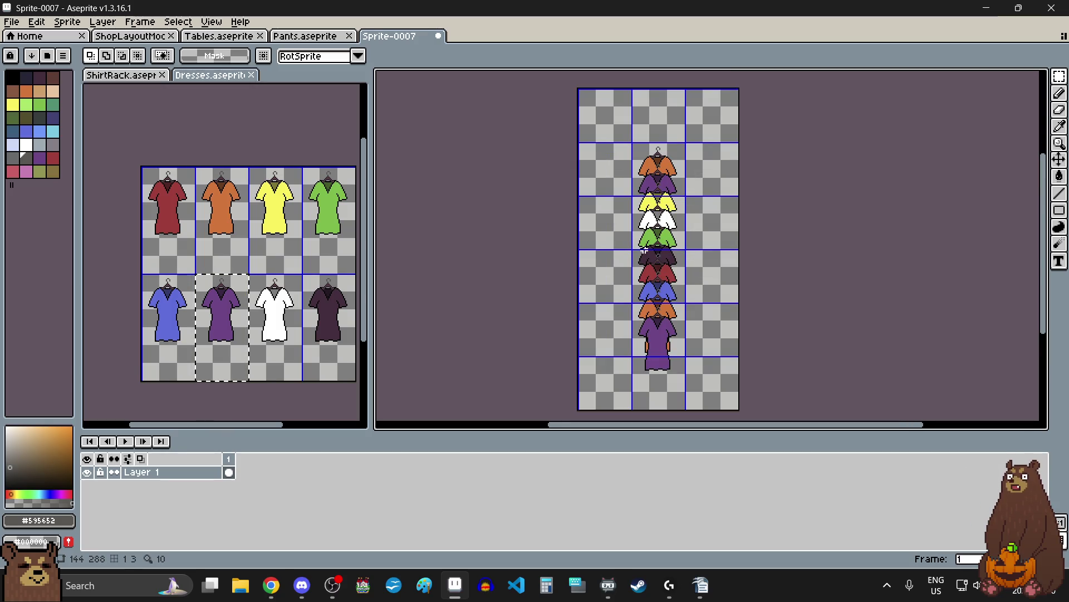
{"action": "scroll", "coordinate": [641, 220], "scroll_direction": "up", "scroll_amount": 2}
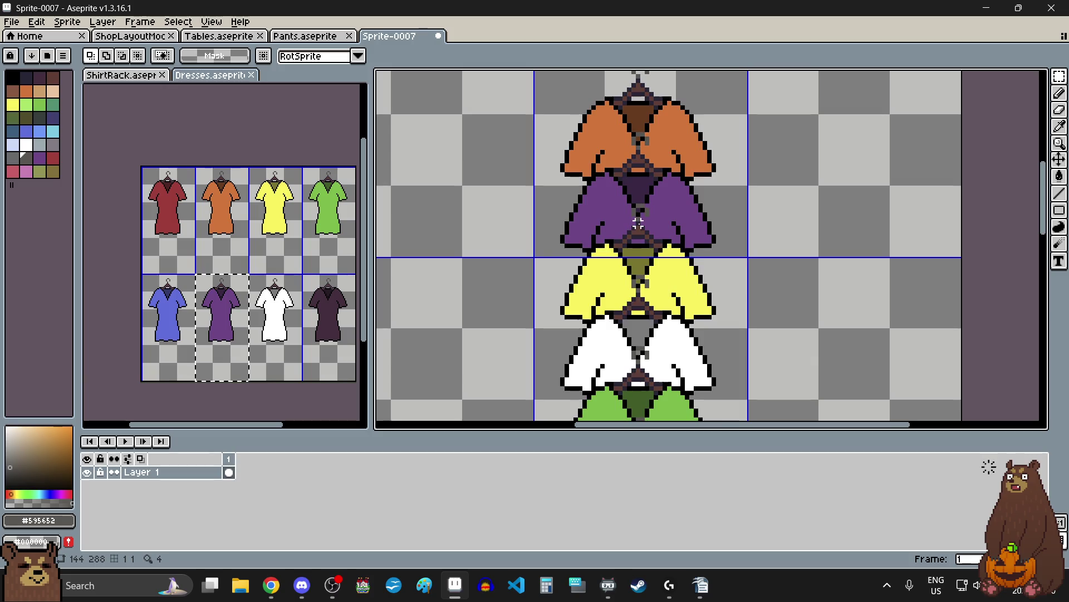
{"action": "scroll", "coordinate": [639, 223], "scroll_direction": "down", "scroll_amount": 4}
{"action": "scroll", "coordinate": [641, 333], "scroll_direction": "up", "scroll_amount": 2}
{"action": "scroll", "coordinate": [641, 333], "scroll_direction": "down", "scroll_amount": 1}
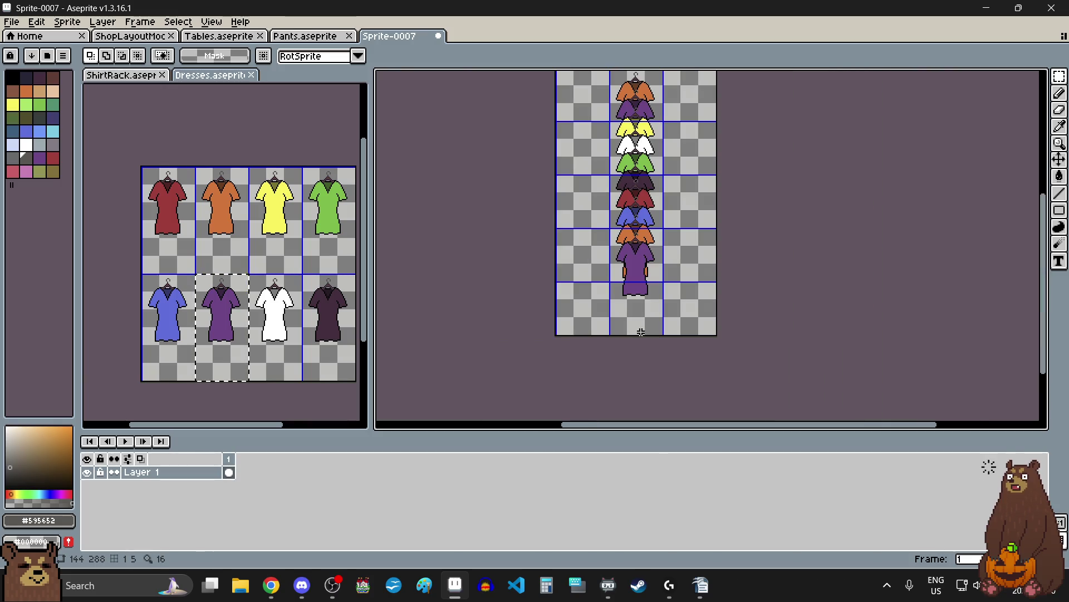
{"action": "scroll", "coordinate": [645, 152], "scroll_direction": "down", "scroll_amount": 1}
{"action": "scroll", "coordinate": [642, 167], "scroll_direction": "up", "scroll_amount": 1}
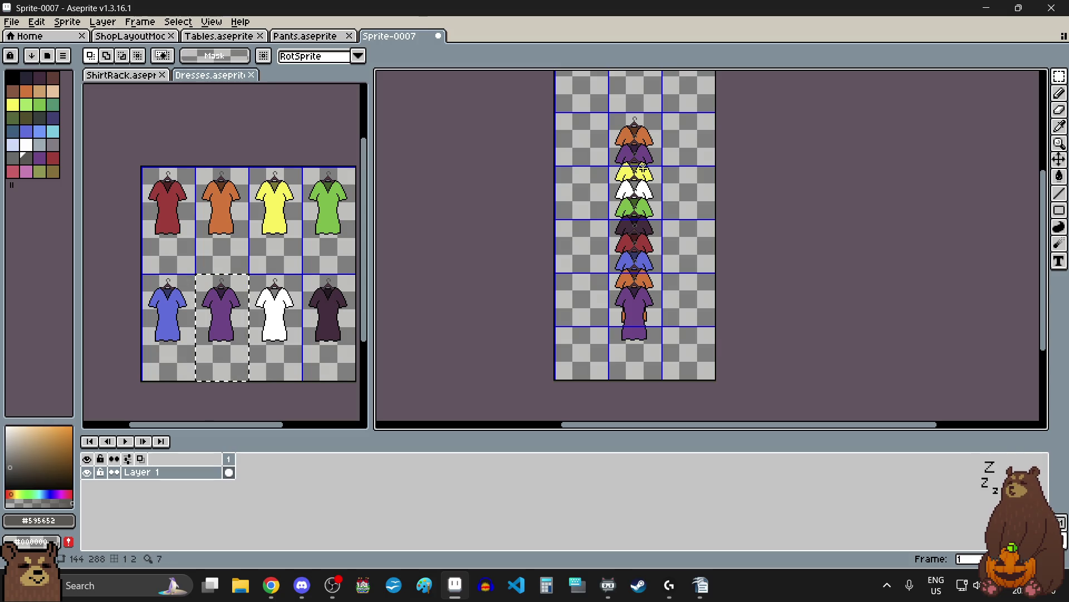
- Sample the brown pole colour from the ShirtRack sprite with the Eyedropper
{"action": "left_click", "coordinate": [274, 249]}
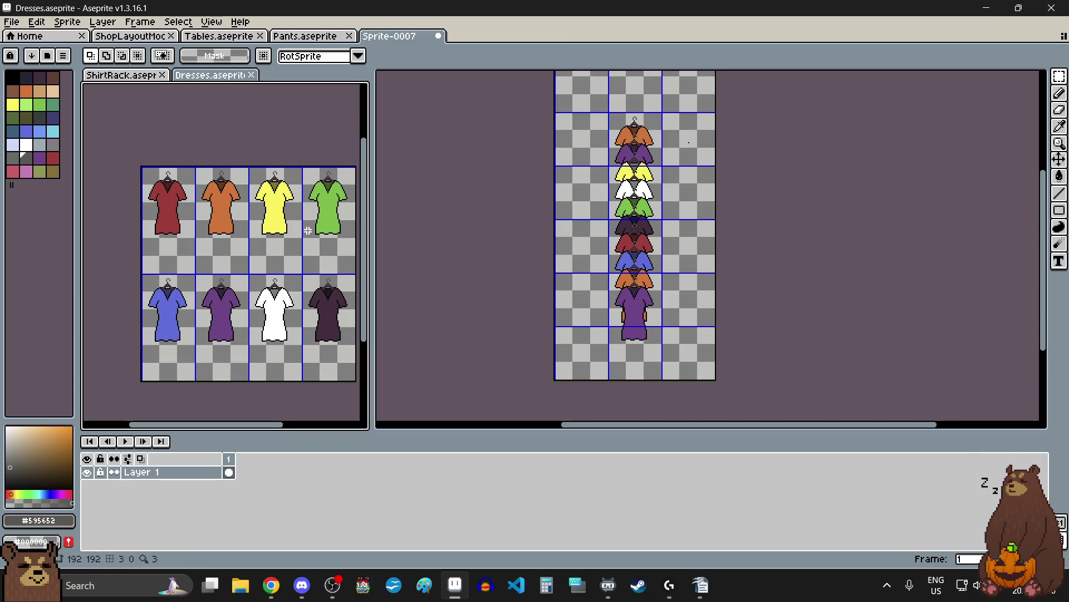
{"action": "left_click", "coordinate": [133, 76]}
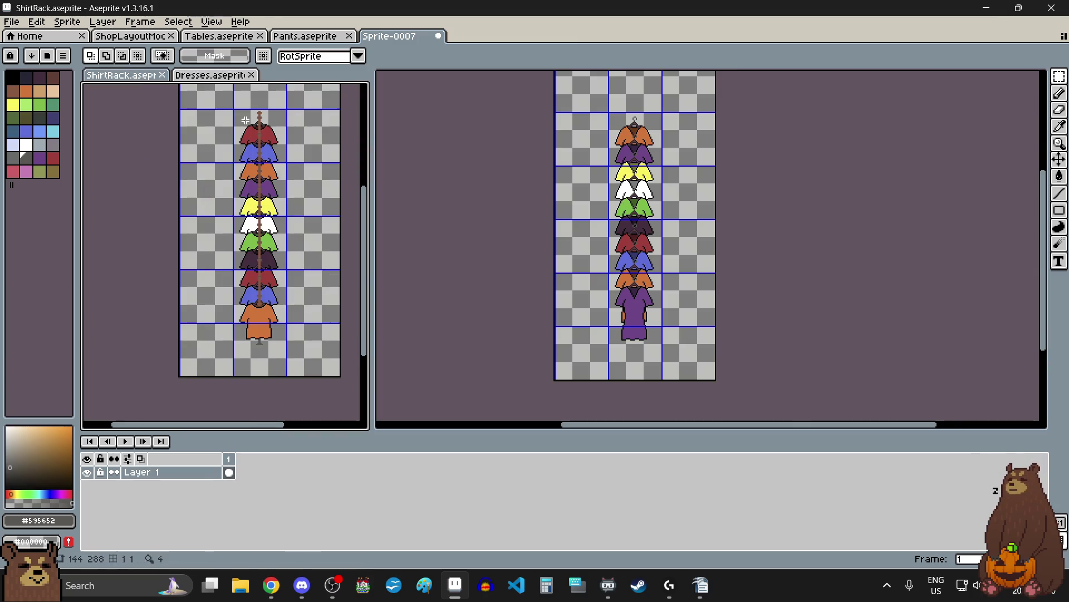
{"action": "left_click", "coordinate": [1064, 132]}
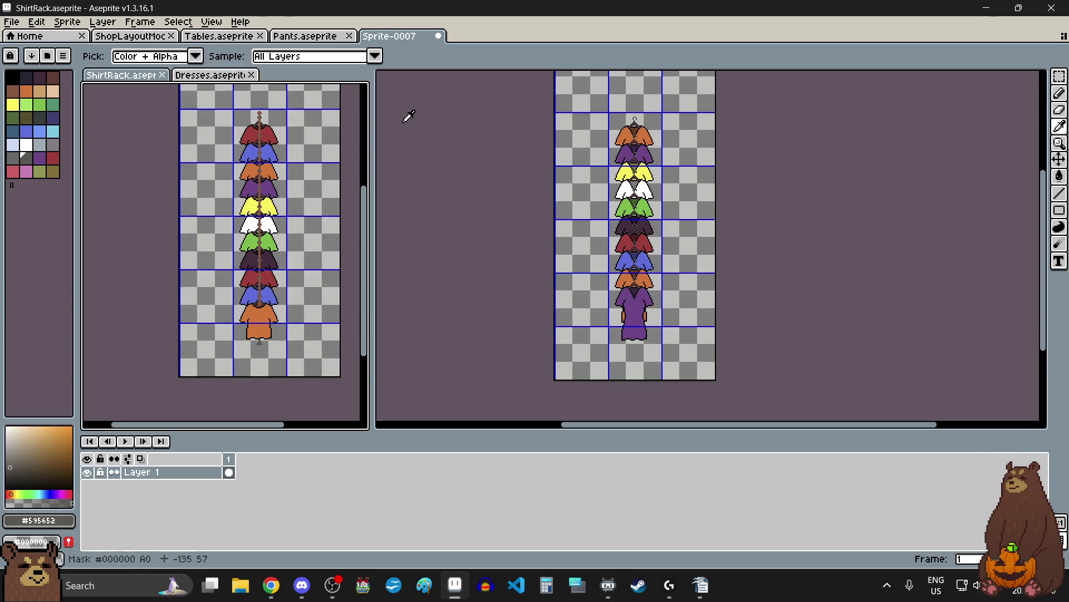
{"action": "scroll", "coordinate": [267, 125], "scroll_direction": "up", "scroll_amount": 5}
{"action": "left_click", "coordinate": [271, 151]}
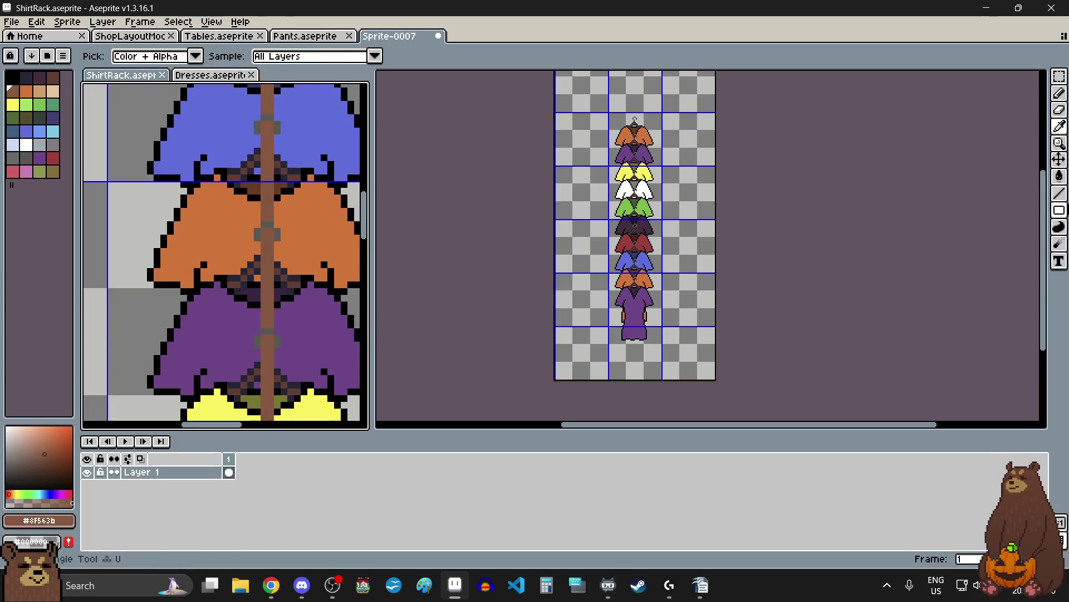
- Draw 2px brown vertical lines down from the hook through the top of the stack
{"action": "left_click", "coordinate": [1058, 193]}
{"action": "scroll", "coordinate": [661, 107], "scroll_direction": "up", "scroll_amount": 2}
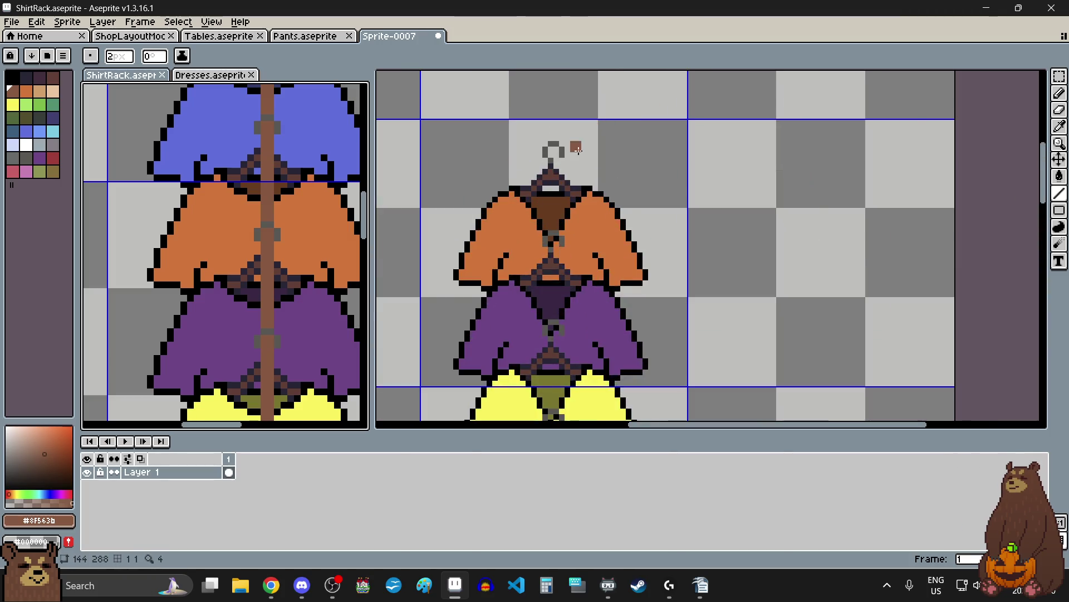
{"action": "scroll", "coordinate": [580, 138], "scroll_direction": "up", "scroll_amount": 2}
{"action": "mouse_move", "coordinate": [547, 205]}
{"action": "left_mouse_down"}
{"action": "mouse_move", "coordinate": [554, 379]}
{"action": "mouse_move", "coordinate": [508, 322]}
{"action": "mouse_move", "coordinate": [569, 167]}
{"action": "mouse_move", "coordinate": [576, 270]}
{"action": "mouse_move", "coordinate": [567, 294]}
{"action": "mouse_move", "coordinate": [546, 178]}
{"action": "mouse_move", "coordinate": [552, 290]}
{"action": "left_mouse_up"}
{"action": "scroll", "coordinate": [569, 167], "scroll_direction": "down", "scroll_amount": 2}
{"action": "scroll", "coordinate": [566, 290], "scroll_direction": "down", "scroll_amount": 2}
{"action": "scroll", "coordinate": [566, 290], "scroll_direction": "up", "scroll_amount": 3}
{"action": "scroll", "coordinate": [550, 290], "scroll_direction": "down", "scroll_amount": 2}
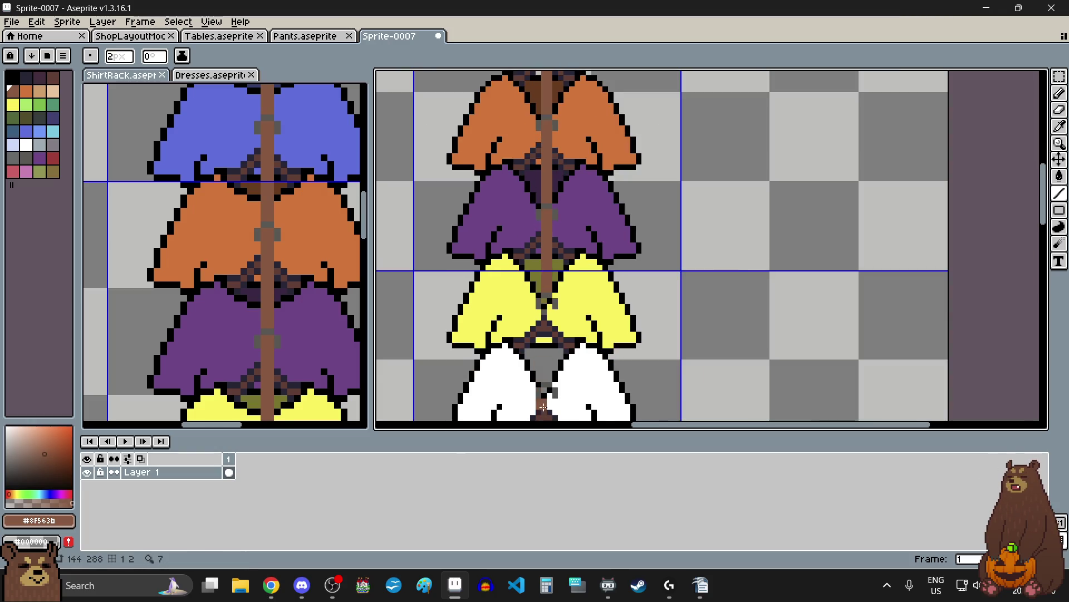
{"action": "scroll", "coordinate": [543, 407], "scroll_direction": "up", "scroll_amount": 2}
{"action": "left_click_drag", "start_coordinate": [550, 162], "coordinate": [554, 343]}
{"action": "scroll", "coordinate": [551, 334], "scroll_direction": "down", "scroll_amount": 2}
{"action": "scroll", "coordinate": [544, 321], "scroll_direction": "up", "scroll_amount": 2}
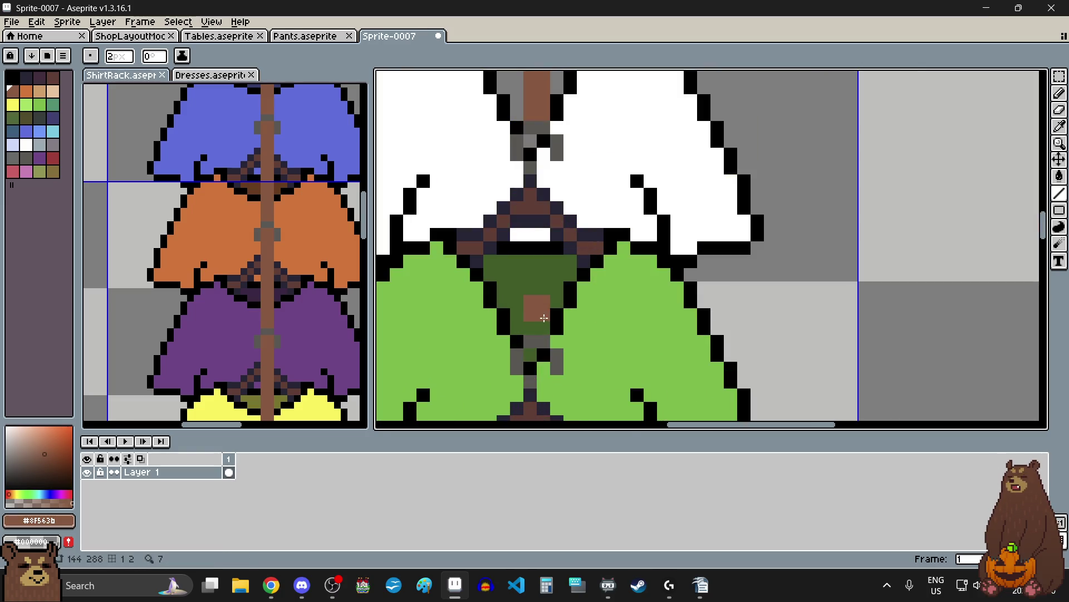
{"action": "left_click_drag", "start_coordinate": [537, 141], "coordinate": [550, 329]}
{"action": "scroll", "coordinate": [551, 329], "scroll_direction": "down", "scroll_amount": 2}
{"action": "scroll", "coordinate": [535, 386], "scroll_direction": "up", "scroll_amount": 2}
{"action": "left_click_drag", "start_coordinate": [537, 120], "coordinate": [538, 318]}
- Extend the brown pole further down the stack and fill the remaining gaps
{"action": "scroll", "coordinate": [534, 348], "scroll_direction": "down", "scroll_amount": 2}
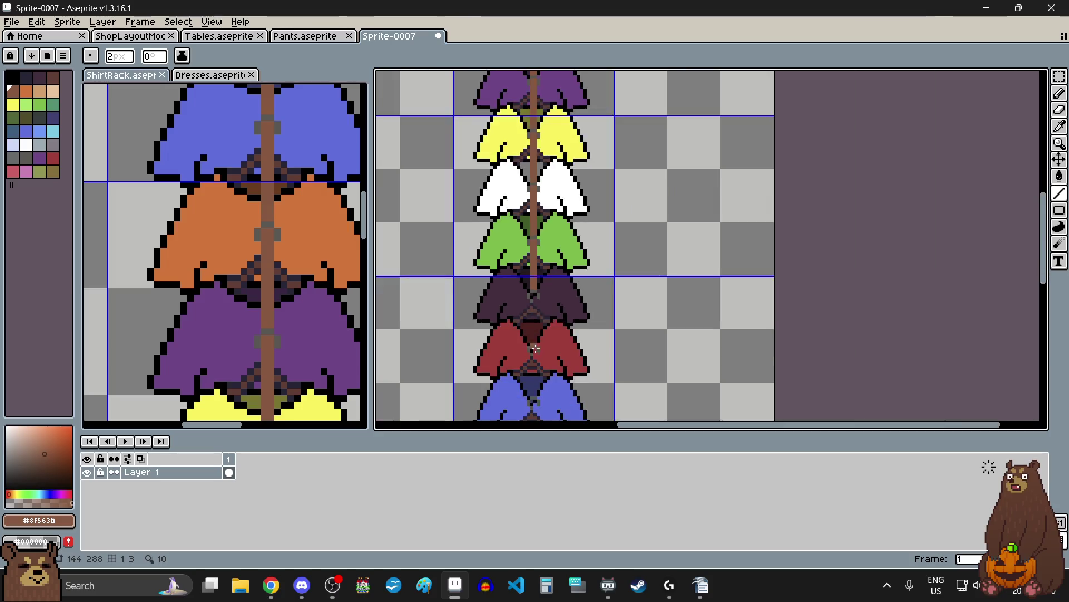
{"action": "scroll", "coordinate": [534, 348], "scroll_direction": "up", "scroll_amount": 2}
{"action": "left_click_drag", "start_coordinate": [527, 146], "coordinate": [530, 305]}
{"action": "scroll", "coordinate": [527, 284], "scroll_direction": "down", "scroll_amount": 3}
{"action": "scroll", "coordinate": [591, 204], "scroll_direction": "up", "scroll_amount": 1}
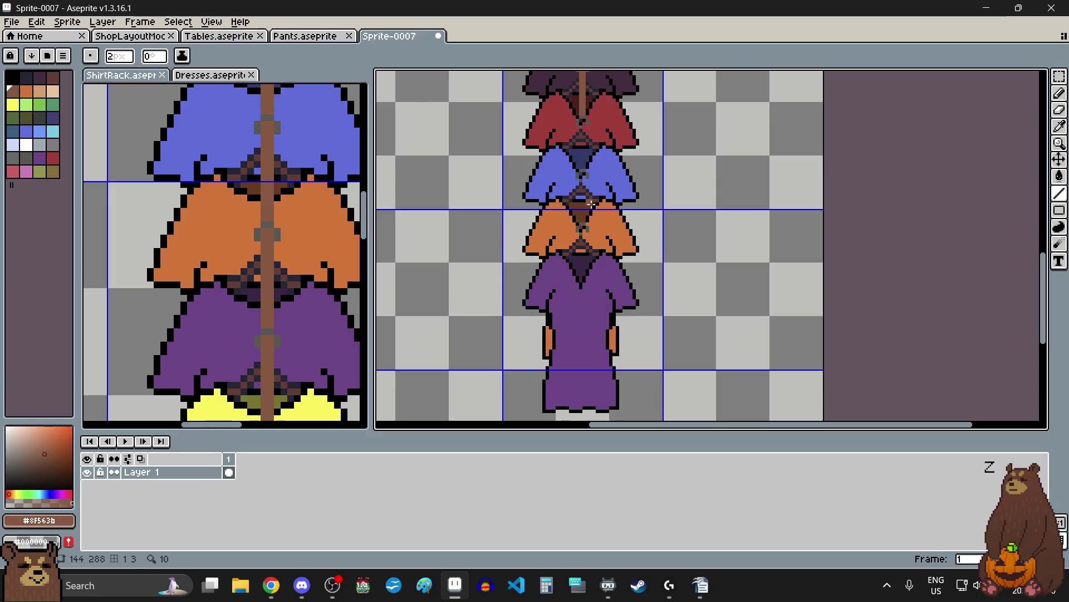
{"action": "scroll", "coordinate": [591, 204], "scroll_direction": "up", "scroll_amount": 1}
{"action": "scroll", "coordinate": [589, 202], "scroll_direction": "down", "scroll_amount": 1}
{"action": "scroll", "coordinate": [571, 96], "scroll_direction": "up", "scroll_amount": 1}
{"action": "scroll", "coordinate": [571, 96], "scroll_direction": "down", "scroll_amount": 1}
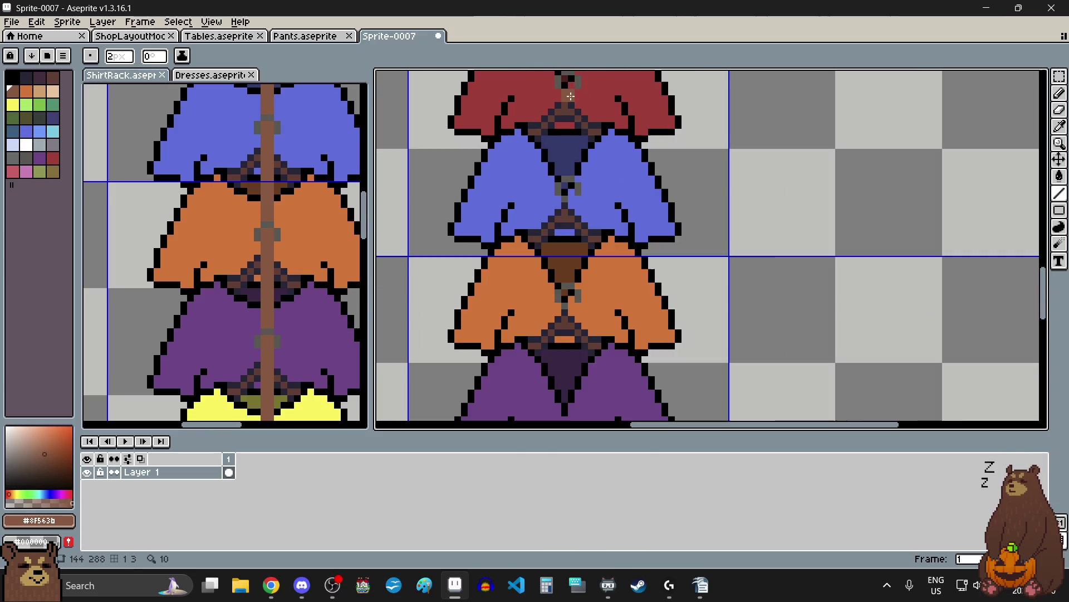
{"action": "left_click_drag", "start_coordinate": [570, 85], "coordinate": [570, 241]}
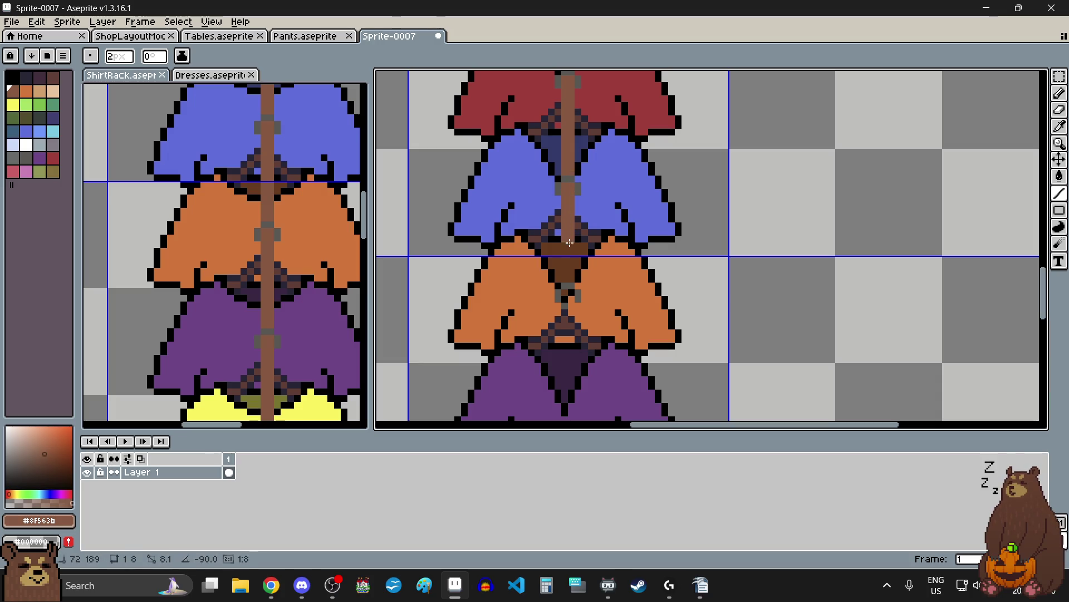
{"action": "left_click_drag", "start_coordinate": [571, 278], "coordinate": [570, 277]}
{"action": "scroll", "coordinate": [571, 277], "scroll_direction": "down", "scroll_amount": 2}
{"action": "scroll", "coordinate": [557, 312], "scroll_direction": "up", "scroll_amount": 1}
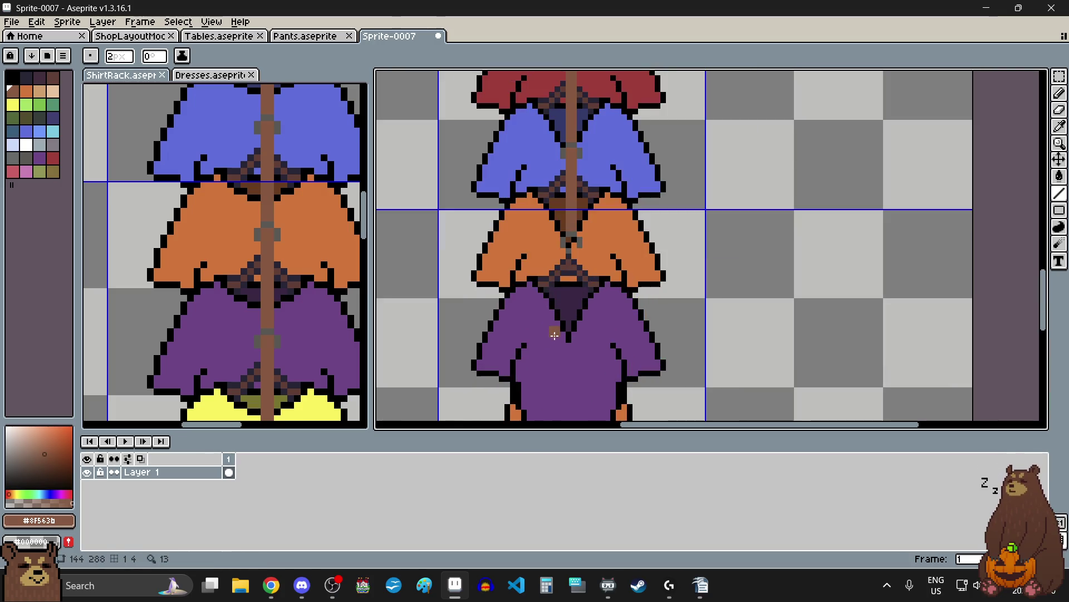
{"action": "scroll", "coordinate": [289, 215], "scroll_direction": "down", "scroll_amount": 3}
{"action": "scroll", "coordinate": [290, 215], "scroll_direction": "down", "scroll_amount": 2}
{"action": "scroll", "coordinate": [293, 335], "scroll_direction": "up", "scroll_amount": 5}
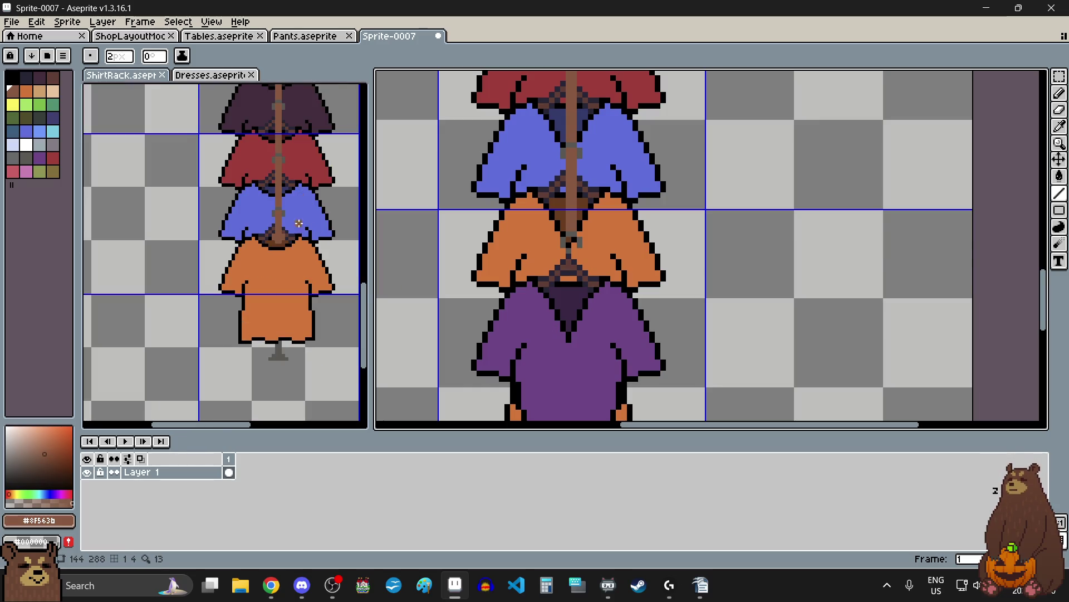
{"action": "scroll", "coordinate": [300, 221], "scroll_direction": "up", "scroll_amount": 1}
{"action": "scroll", "coordinate": [573, 278], "scroll_direction": "up", "scroll_amount": 1}
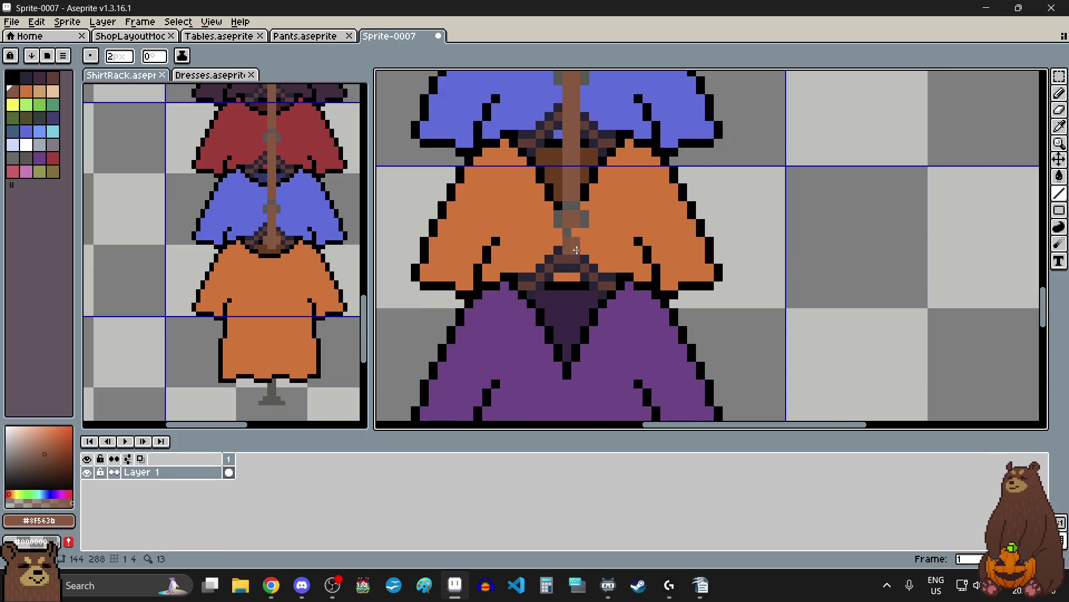
{"action": "left_click", "coordinate": [581, 293]}
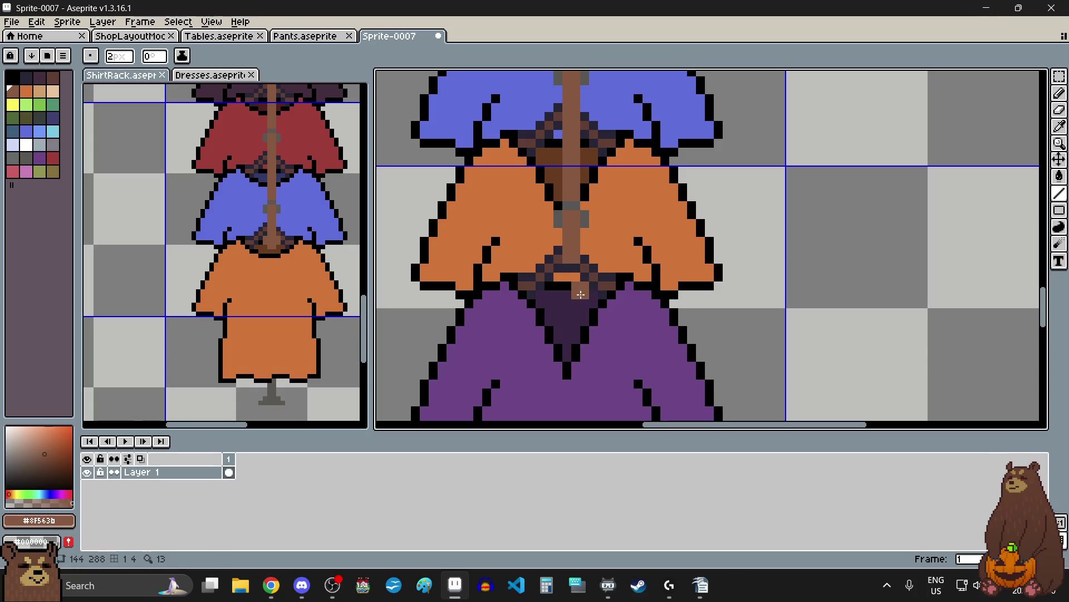
{"action": "left_click_drag", "start_coordinate": [574, 268], "coordinate": [575, 299]}
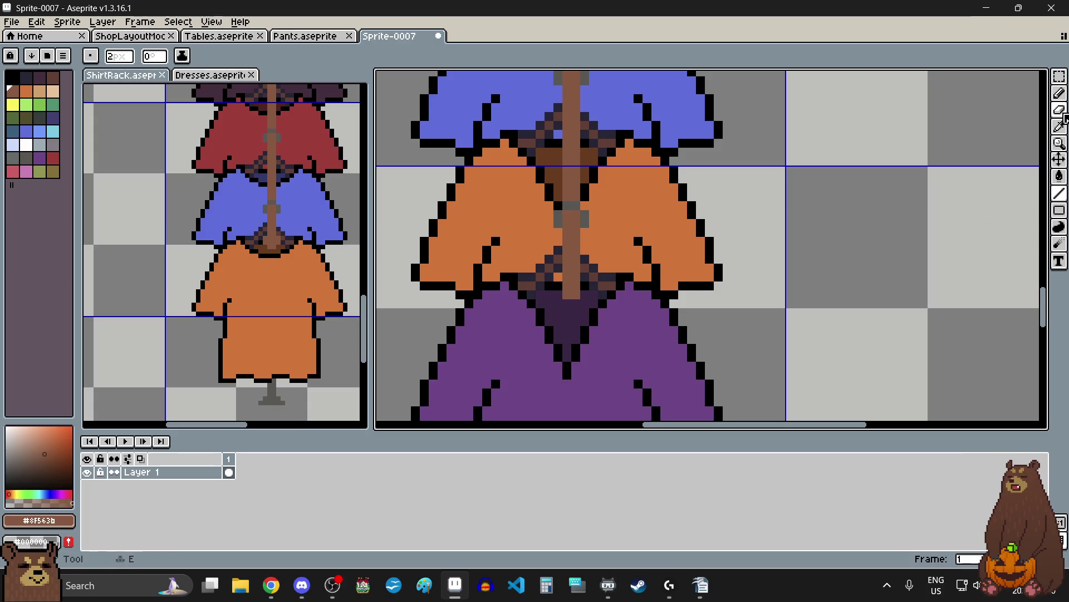
- With the Pencil, sketch a hook shape at the rack top, then undo it
{"action": "left_click", "coordinate": [1061, 95]}
{"action": "scroll", "coordinate": [618, 282], "scroll_direction": "up", "scroll_amount": 2}
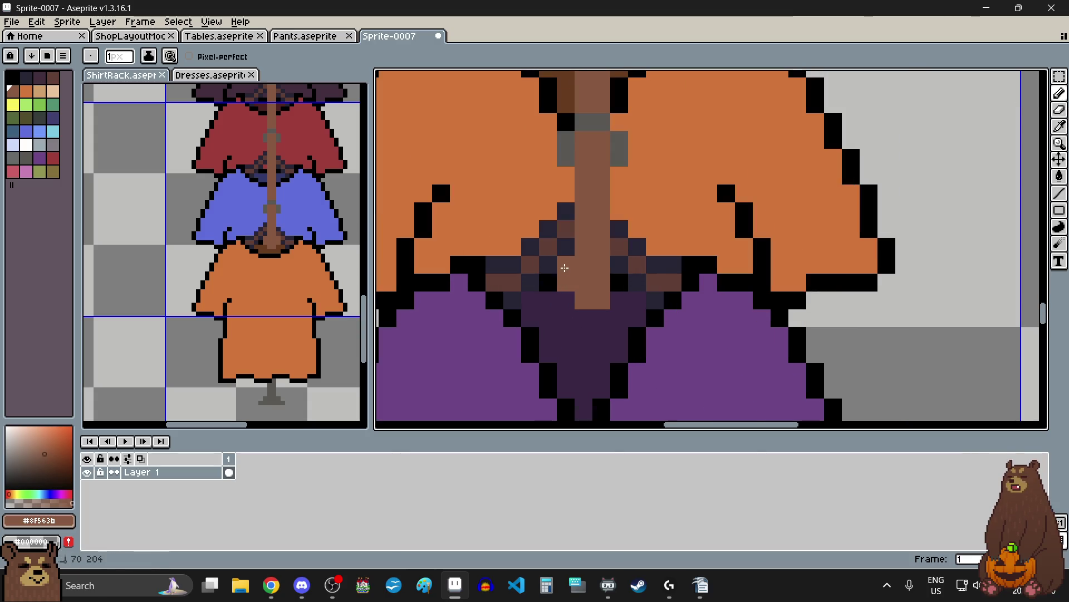
{"action": "scroll", "coordinate": [679, 266], "scroll_direction": "down", "scroll_amount": 5}
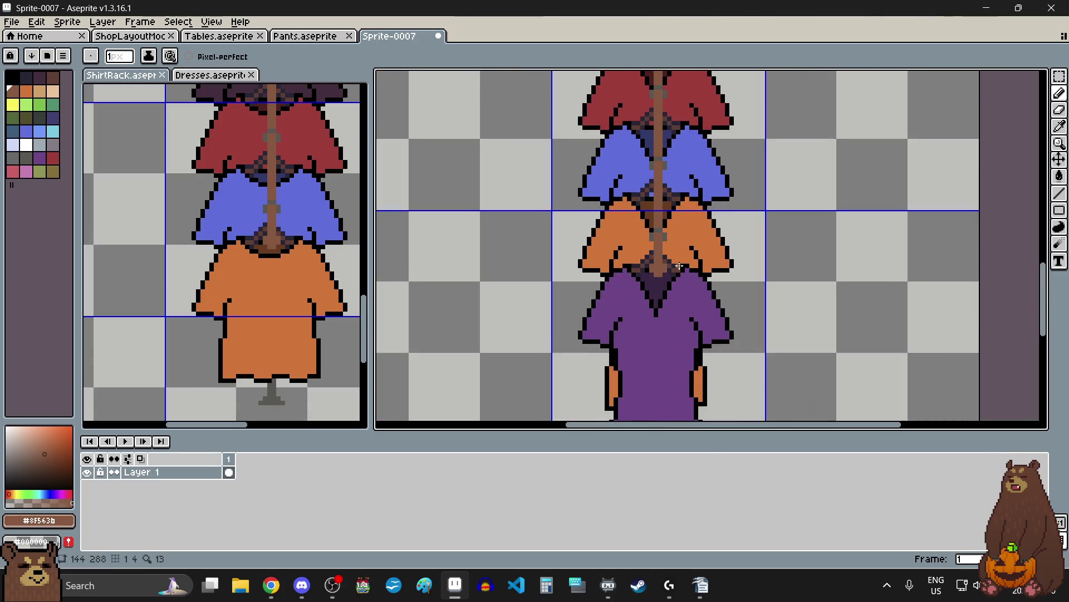
{"action": "scroll", "coordinate": [680, 266], "scroll_direction": "down", "scroll_amount": 2}
{"action": "scroll", "coordinate": [683, 254], "scroll_direction": "up", "scroll_amount": 8}
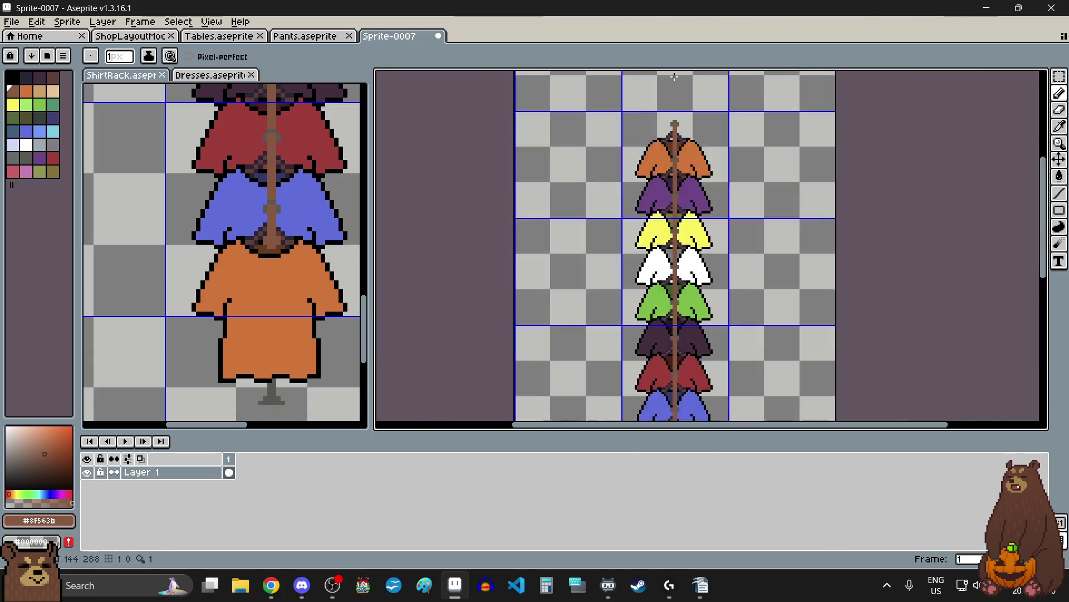
{"action": "mouse_move", "coordinate": [646, 268]}
{"action": "left_mouse_down"}
{"action": "mouse_move", "coordinate": [668, 295]}
{"action": "mouse_move", "coordinate": [671, 258]}
{"action": "mouse_move", "coordinate": [616, 269]}
{"action": "left_mouse_up"}
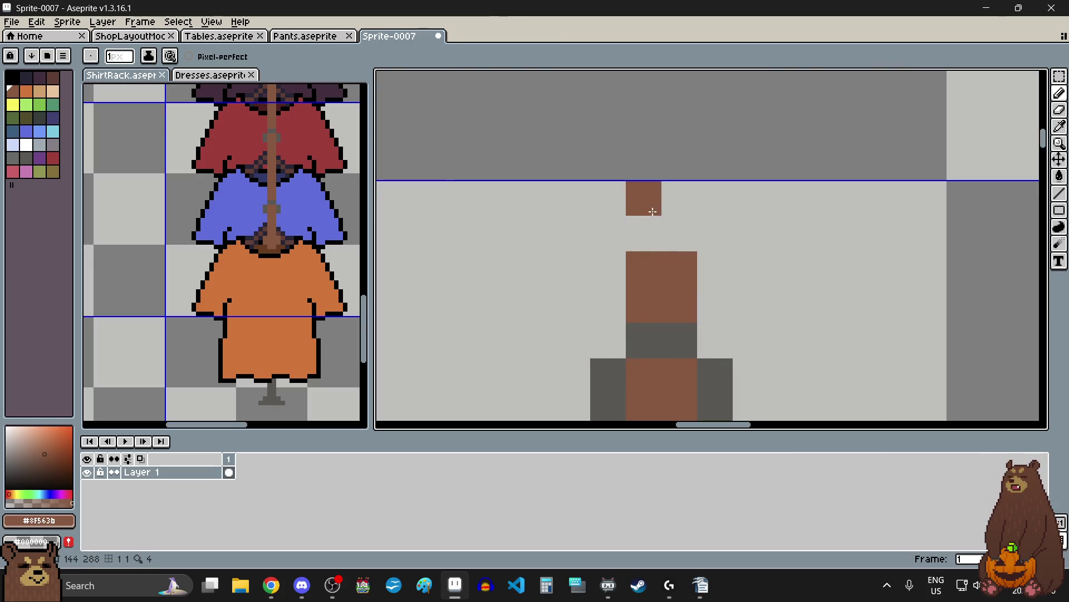
{"action": "scroll", "coordinate": [634, 221], "scroll_direction": "down", "scroll_amount": 6}
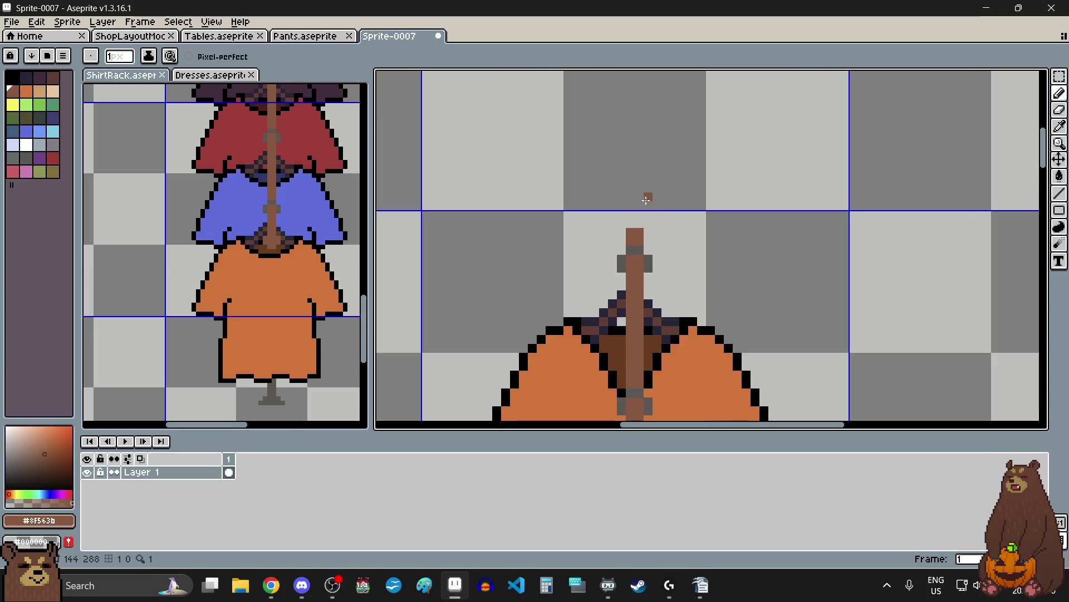
{"action": "scroll", "coordinate": [644, 198], "scroll_direction": "down", "scroll_amount": 4}
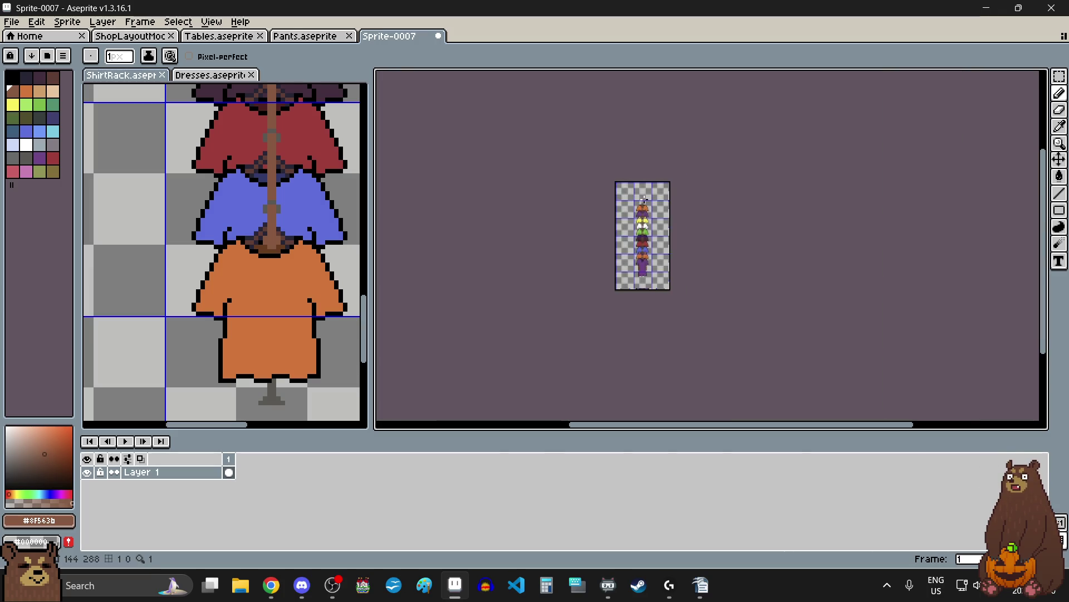
{"action": "scroll", "coordinate": [643, 199], "scroll_direction": "up", "scroll_amount": 1}
{"action": "scroll", "coordinate": [660, 227], "scroll_direction": "up", "scroll_amount": 12}
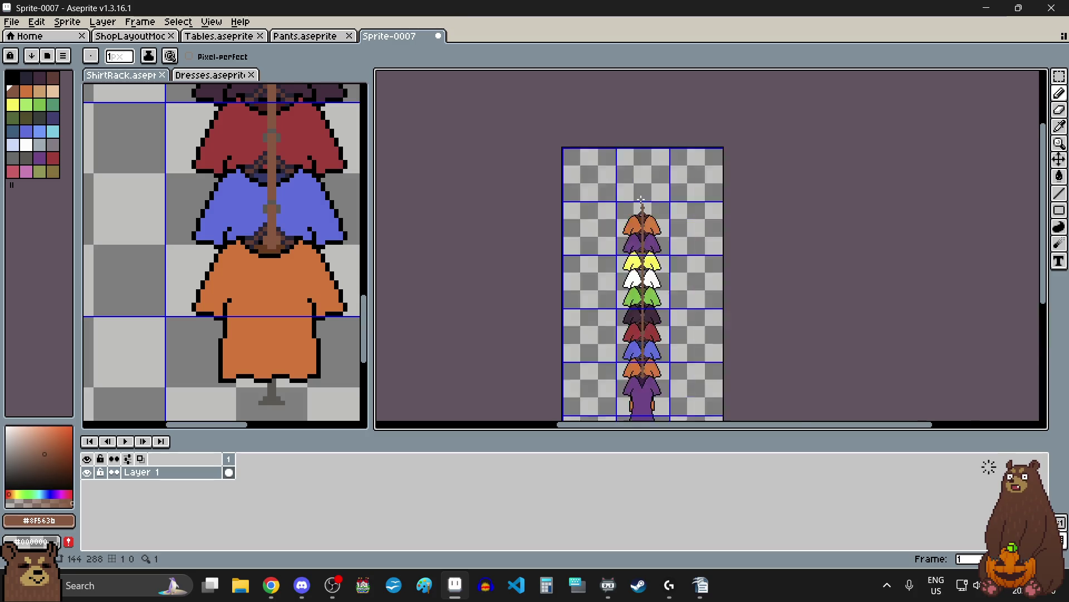
{"action": "key", "text": "ctrl+z"}
- Paint brown pixels on and beside the pole top to form the cross-shaped cap
{"action": "left_click", "coordinate": [665, 273]}
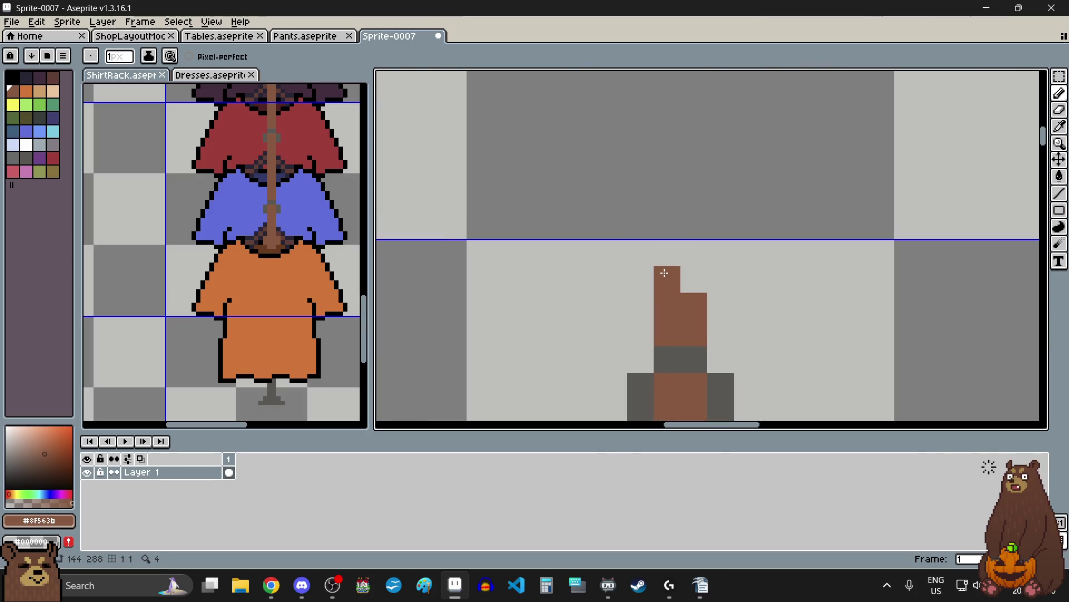
{"action": "key", "text": "ctrl+z"}
{"action": "scroll", "coordinate": [278, 222], "scroll_direction": "down", "scroll_amount": 4}
{"action": "scroll", "coordinate": [345, 169], "scroll_direction": "up", "scroll_amount": 6}
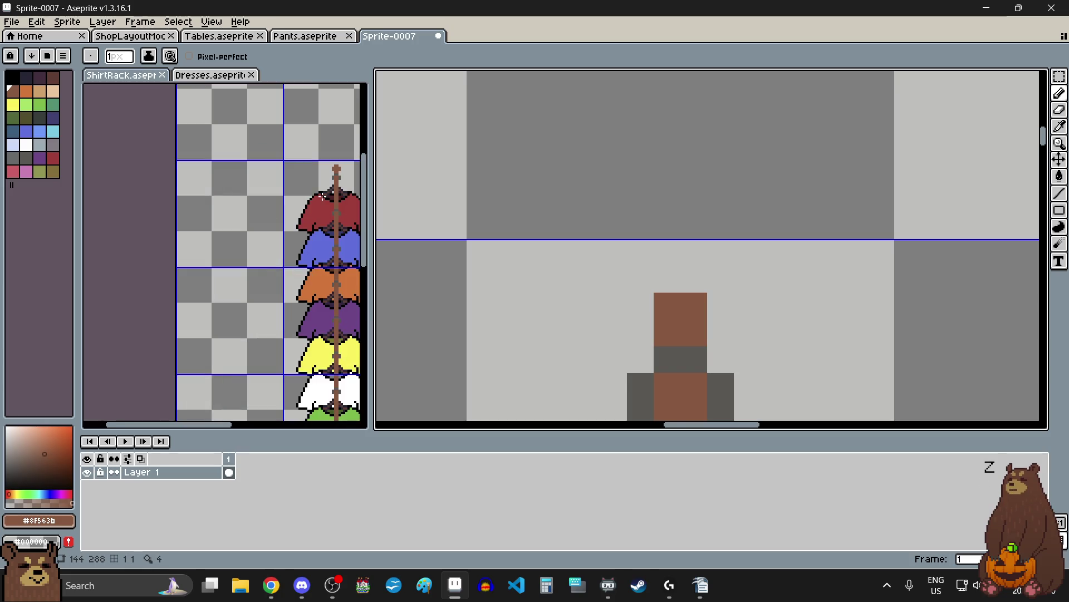
{"action": "scroll", "coordinate": [345, 170], "scroll_direction": "up", "scroll_amount": 4}
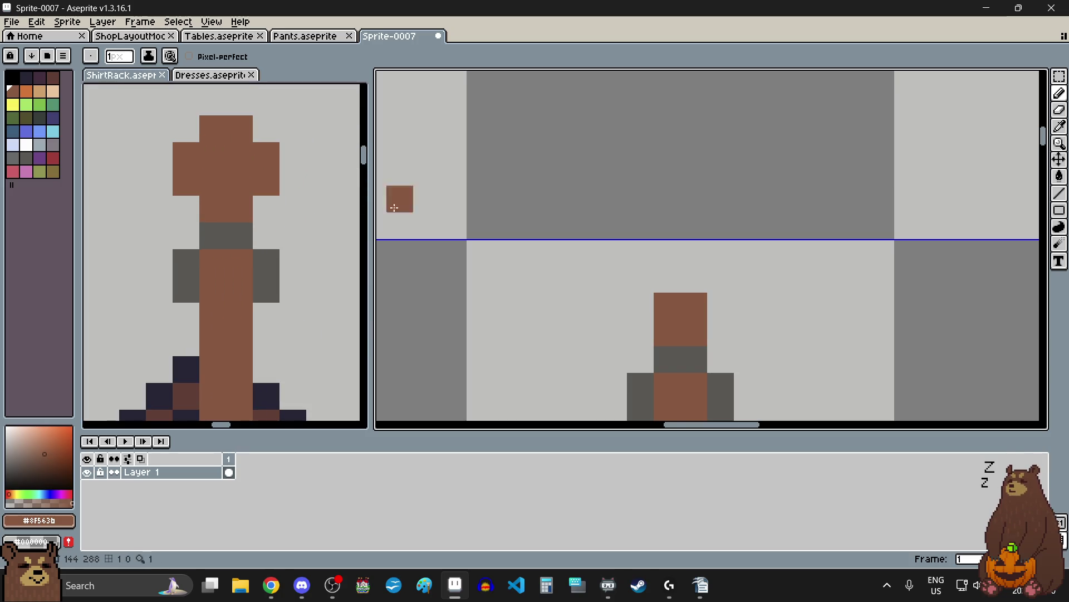
{"action": "left_click_drag", "start_coordinate": [655, 298], "coordinate": [685, 282]}
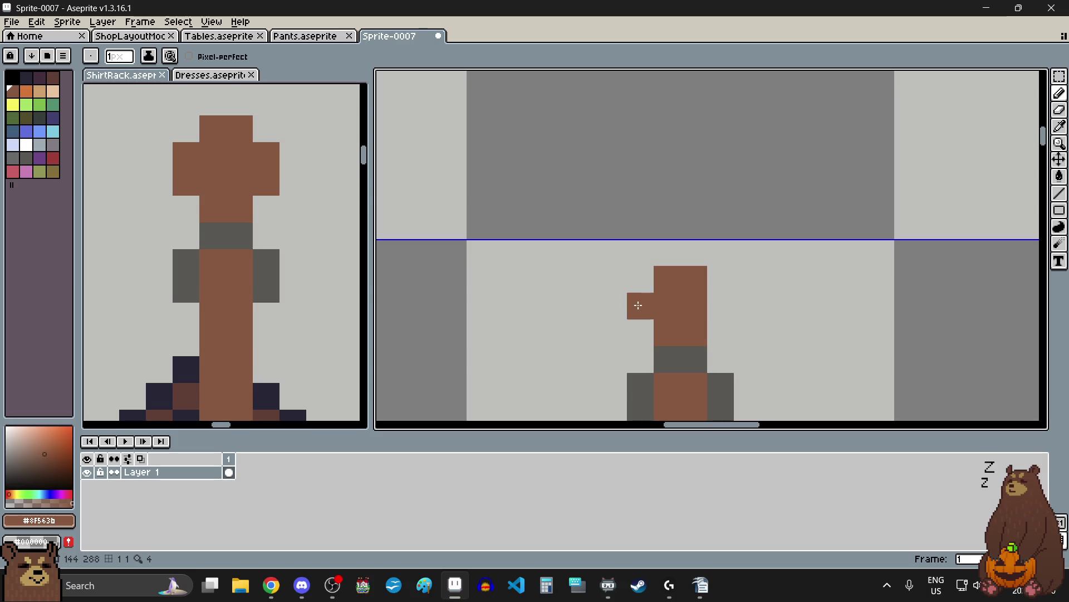
{"action": "left_click", "coordinate": [637, 279]}
{"action": "left_click", "coordinate": [709, 301]}
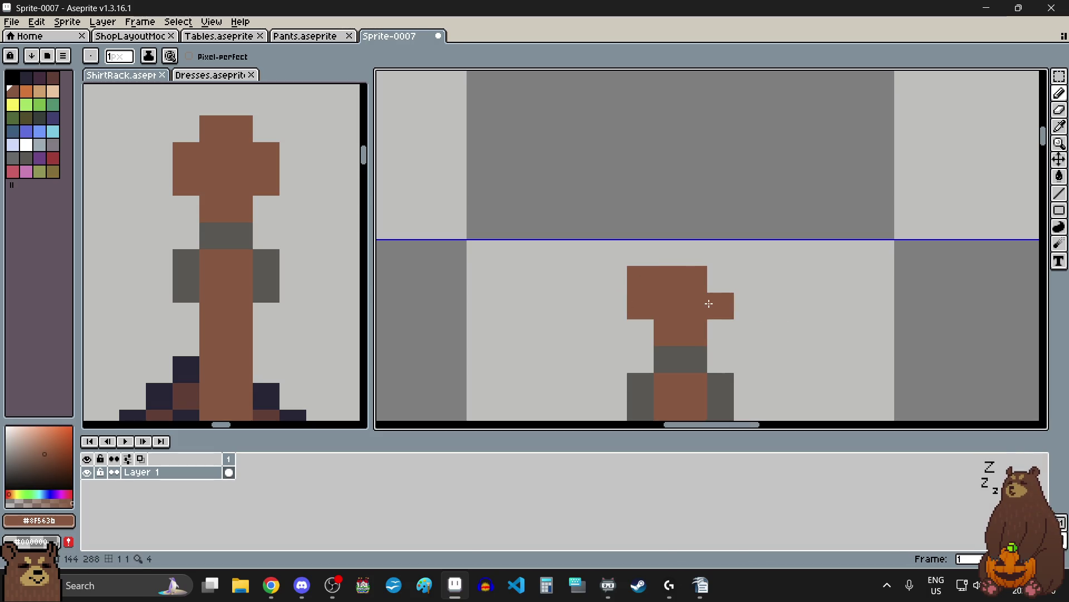
{"action": "left_click", "coordinate": [717, 273]}
{"action": "left_click", "coordinate": [691, 250]}
{"action": "left_click", "coordinate": [1060, 76]}
- Select the whole sprite and move the dress rack down 2 pixels
{"action": "scroll", "coordinate": [806, 177], "scroll_direction": "down", "scroll_amount": 5}
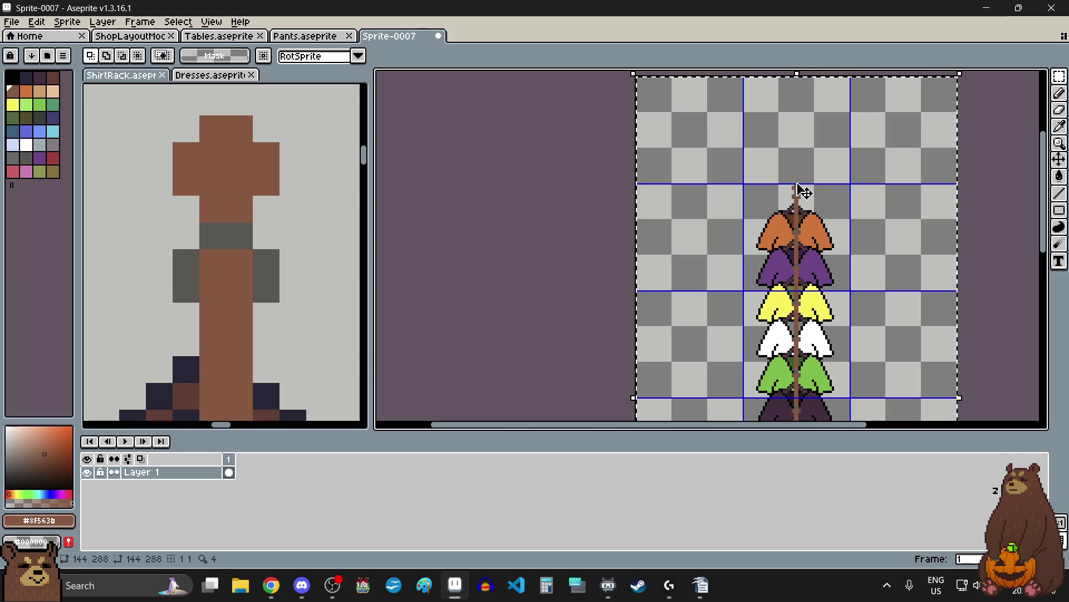
{"action": "key", "text": "ctrl+a"}
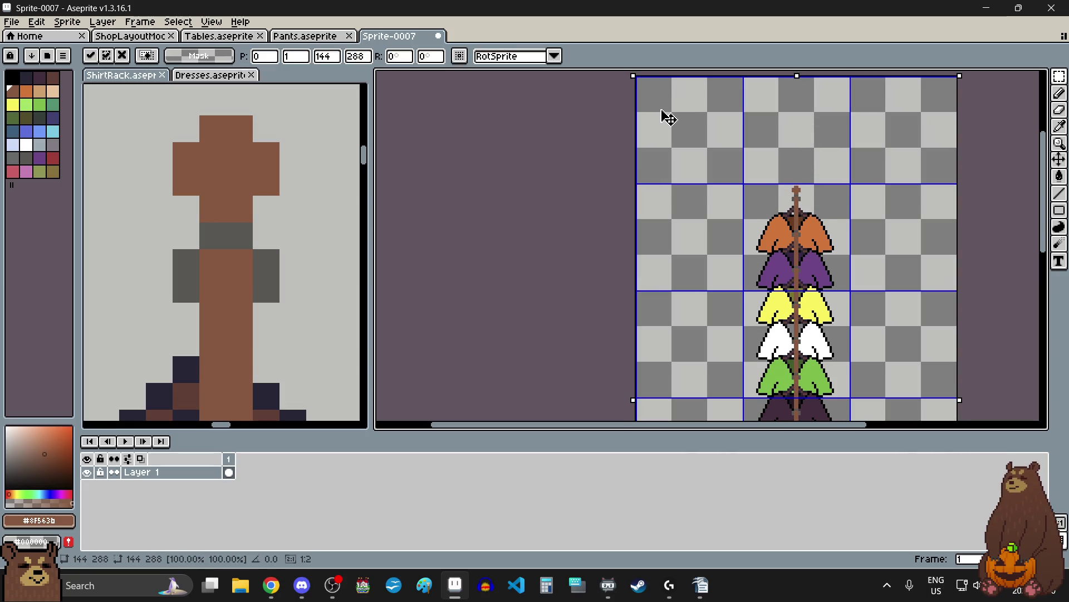
{"action": "left_click_drag", "start_coordinate": [663, 112], "coordinate": [663, 116]}
{"action": "scroll", "coordinate": [571, 154], "scroll_direction": "down", "scroll_amount": 1}
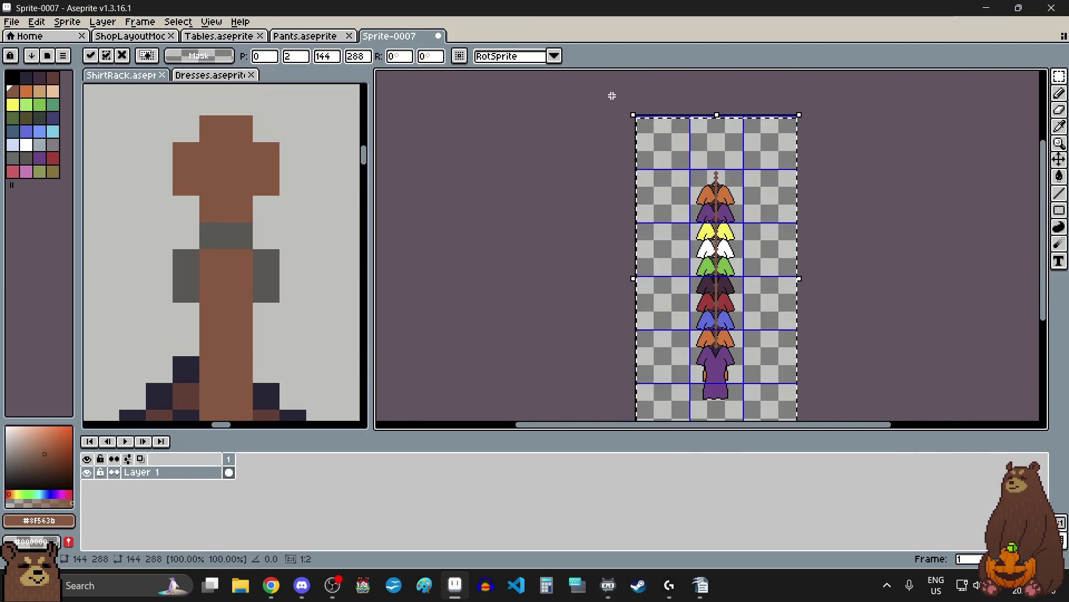
{"action": "scroll", "coordinate": [624, 100], "scroll_direction": "up", "scroll_amount": 6}
{"action": "scroll", "coordinate": [613, 133], "scroll_direction": "down", "scroll_amount": 4}
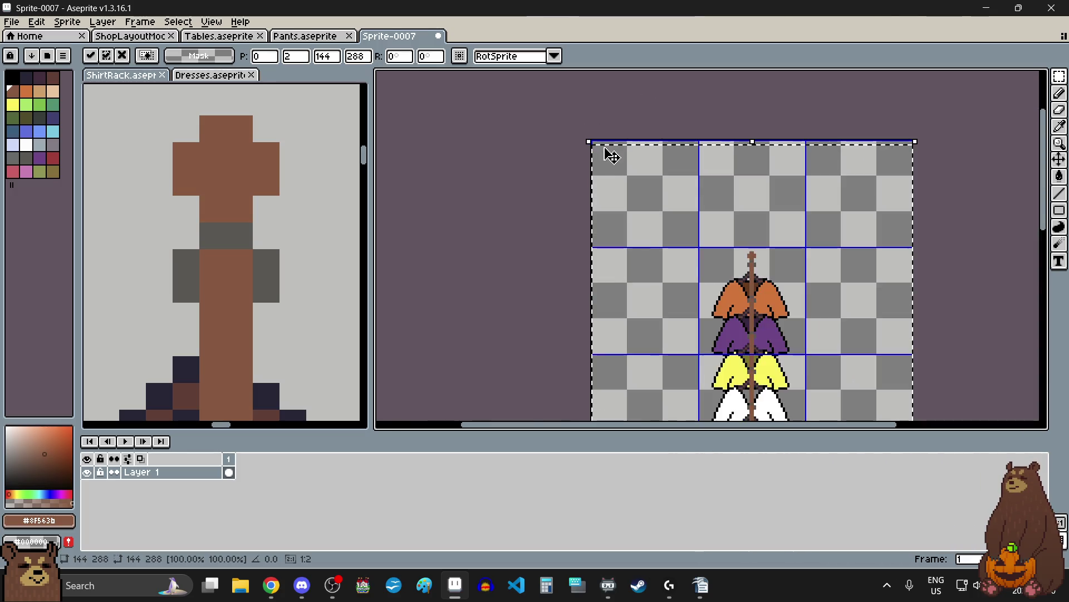
{"action": "scroll", "coordinate": [611, 157], "scroll_direction": "down", "scroll_amount": 3}
{"action": "left_click", "coordinate": [678, 362]}
- Copy the grey stand from ShirtRack and paste it beneath the purple dress
{"action": "scroll", "coordinate": [611, 322], "scroll_direction": "up", "scroll_amount": 6}
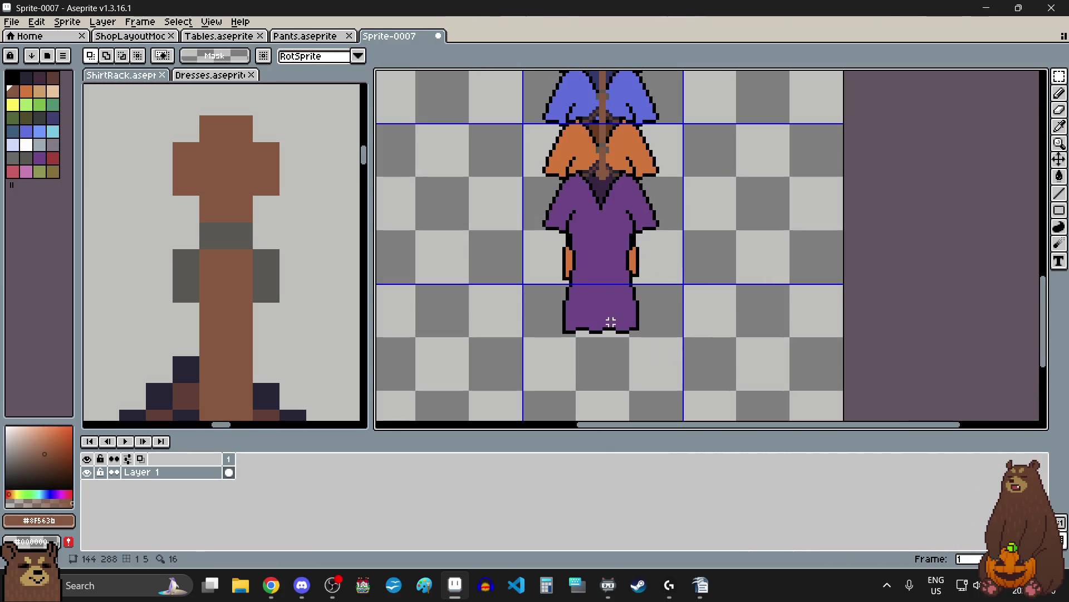
{"action": "scroll", "coordinate": [292, 289], "scroll_direction": "down", "scroll_amount": 5}
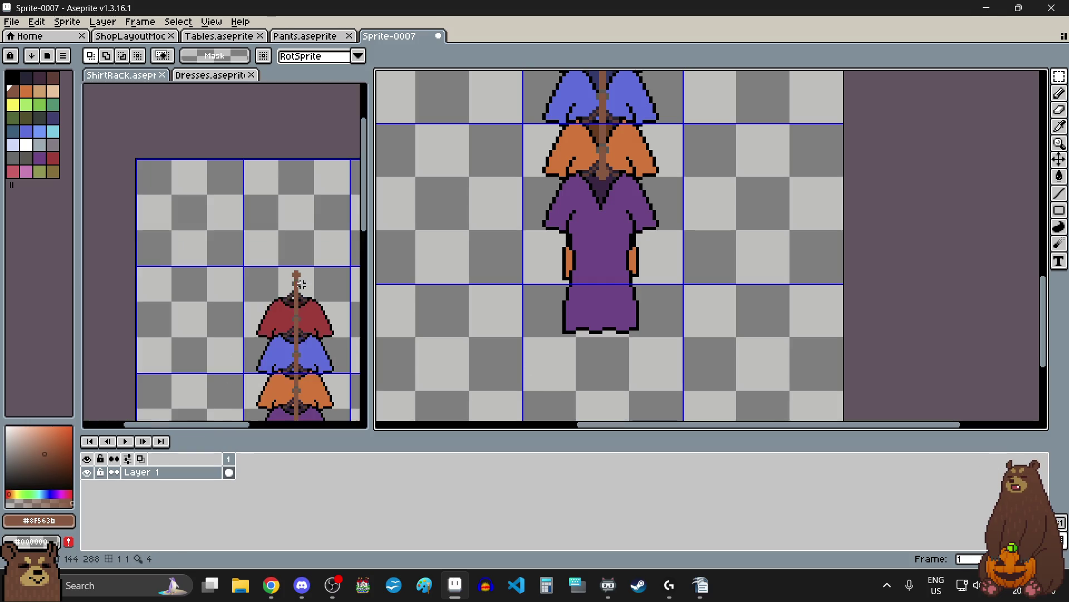
{"action": "scroll", "coordinate": [303, 407], "scroll_direction": "up", "scroll_amount": 3}
{"action": "scroll", "coordinate": [304, 407], "scroll_direction": "up", "scroll_amount": 3}
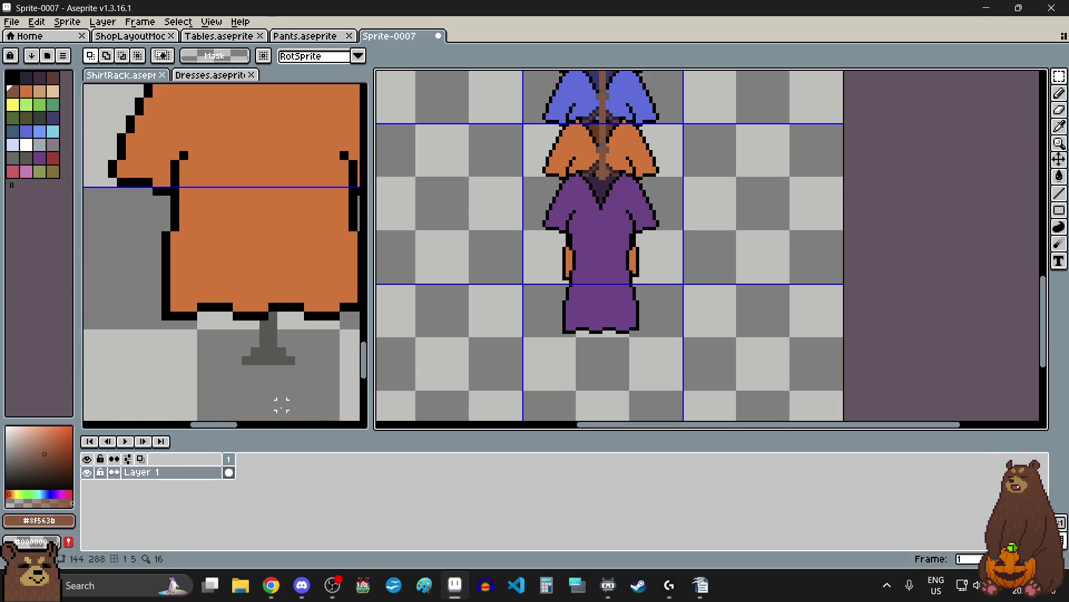
{"action": "mouse_move", "coordinate": [315, 328]}
{"action": "left_mouse_down"}
{"action": "mouse_move", "coordinate": [210, 274]}
{"action": "mouse_move", "coordinate": [212, 230]}
{"action": "mouse_move", "coordinate": [210, 242]}
{"action": "left_mouse_up"}
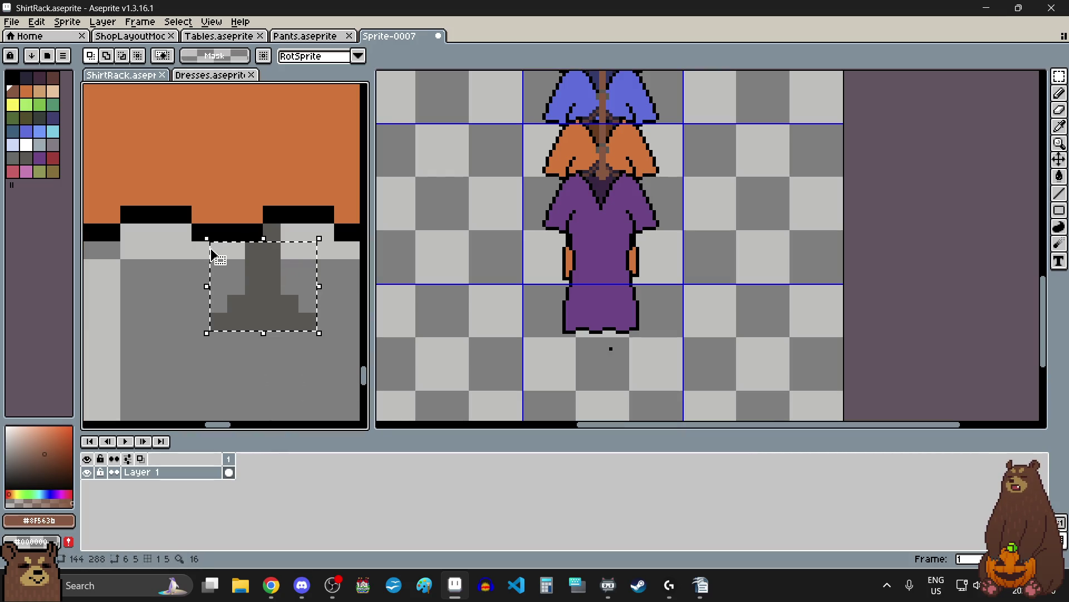
{"action": "left_click", "coordinate": [621, 388]}
{"action": "left_click", "coordinate": [201, 410]}
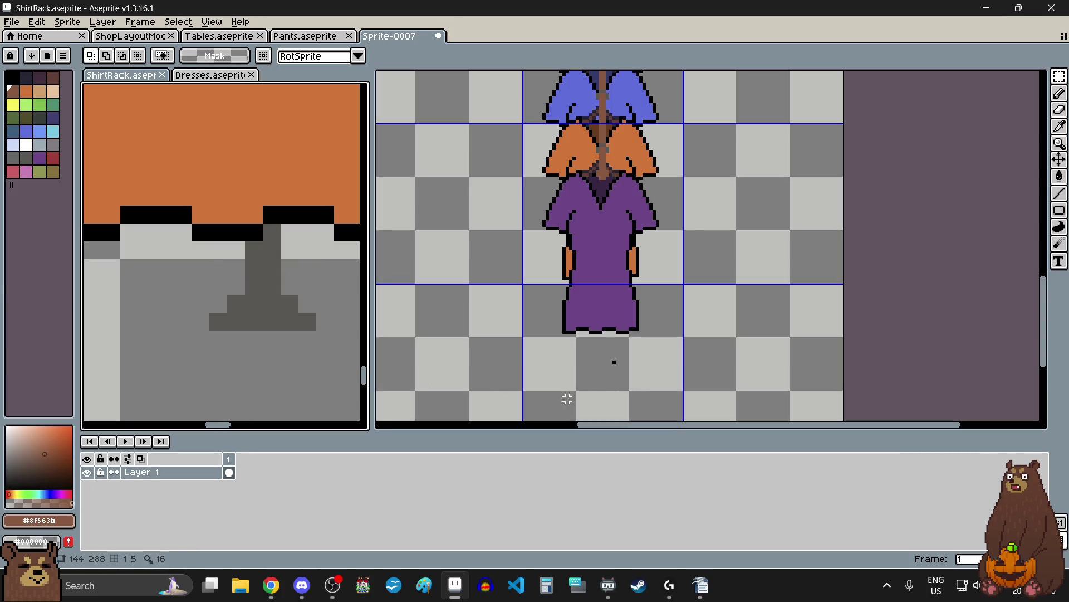
{"action": "scroll", "coordinate": [580, 391], "scroll_direction": "up", "scroll_amount": 1}
{"action": "left_click", "coordinate": [604, 349]}
{"action": "scroll", "coordinate": [604, 348], "scroll_direction": "up", "scroll_amount": 2}
{"action": "key", "text": "ctrl+v"}
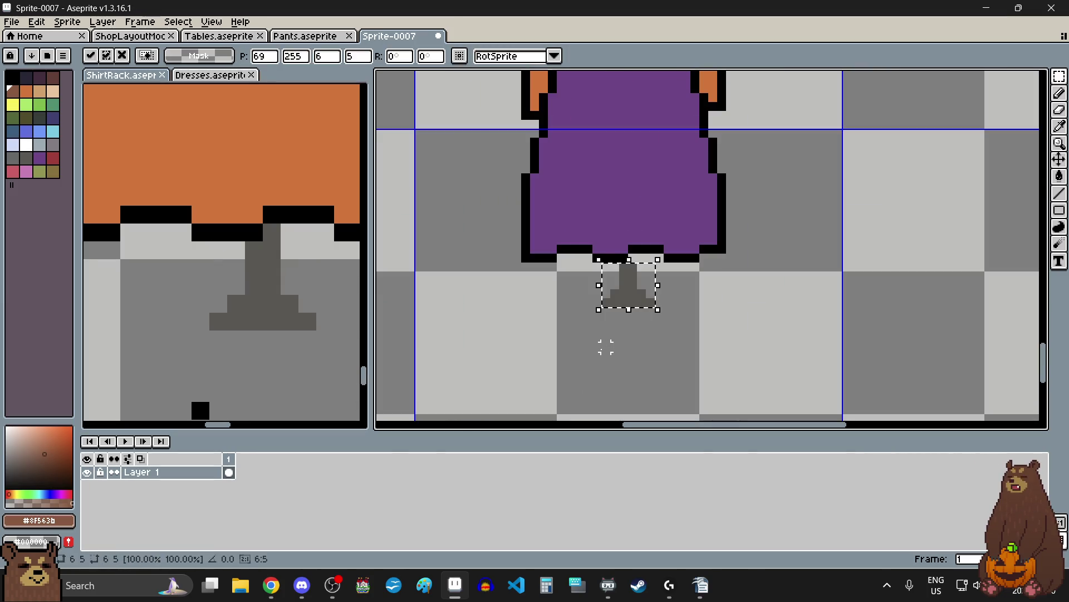
{"action": "scroll", "coordinate": [596, 337], "scroll_direction": "up", "scroll_amount": 2}
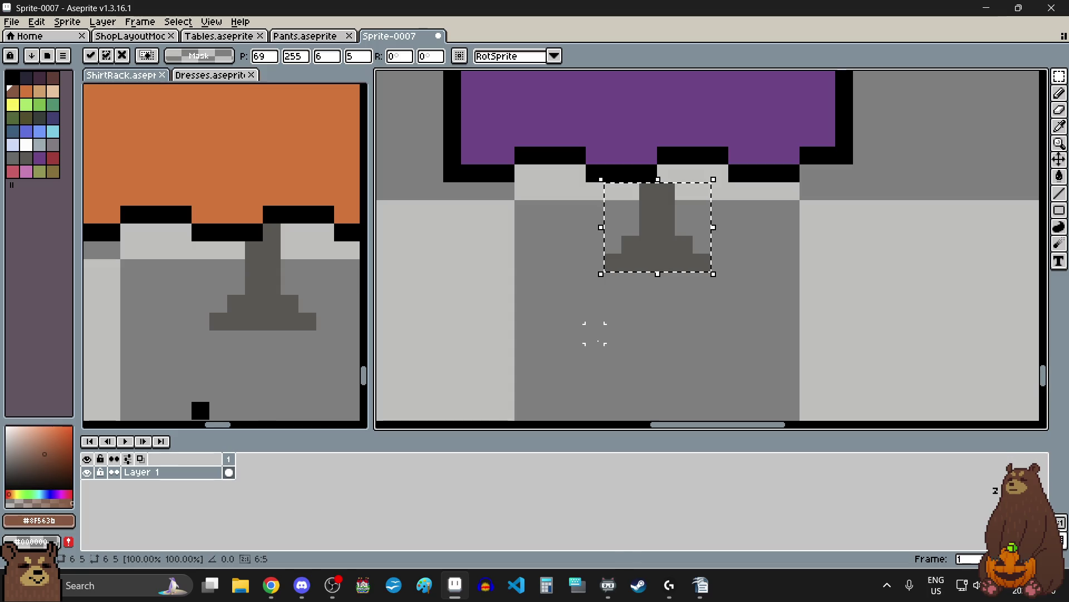
{"action": "left_click", "coordinate": [630, 334]}
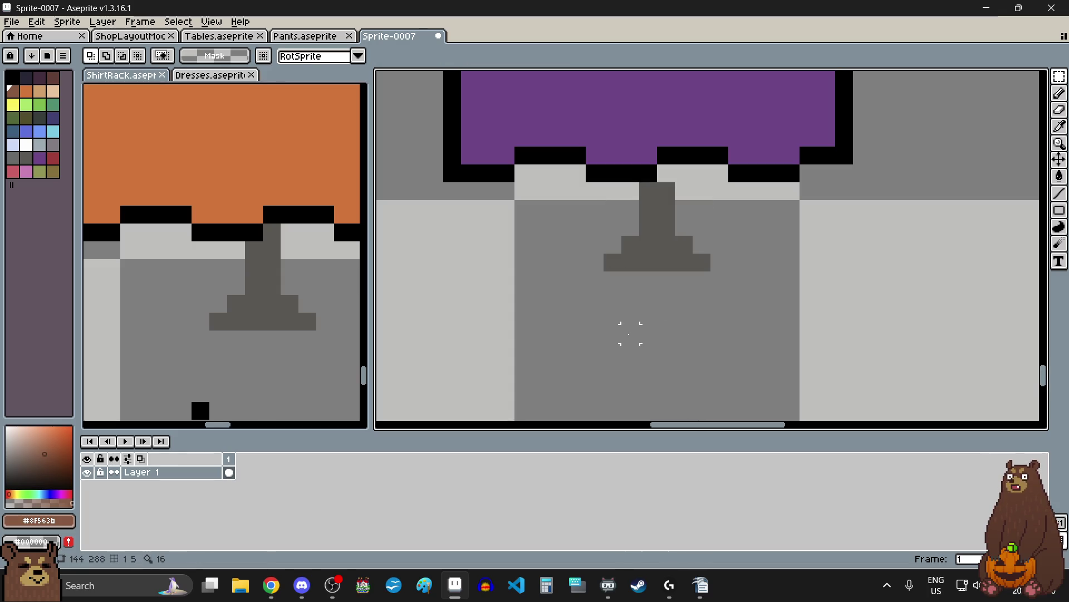
- Sample the stand's grey as the Pencil drawing colour
{"action": "left_click", "coordinate": [1059, 93]}
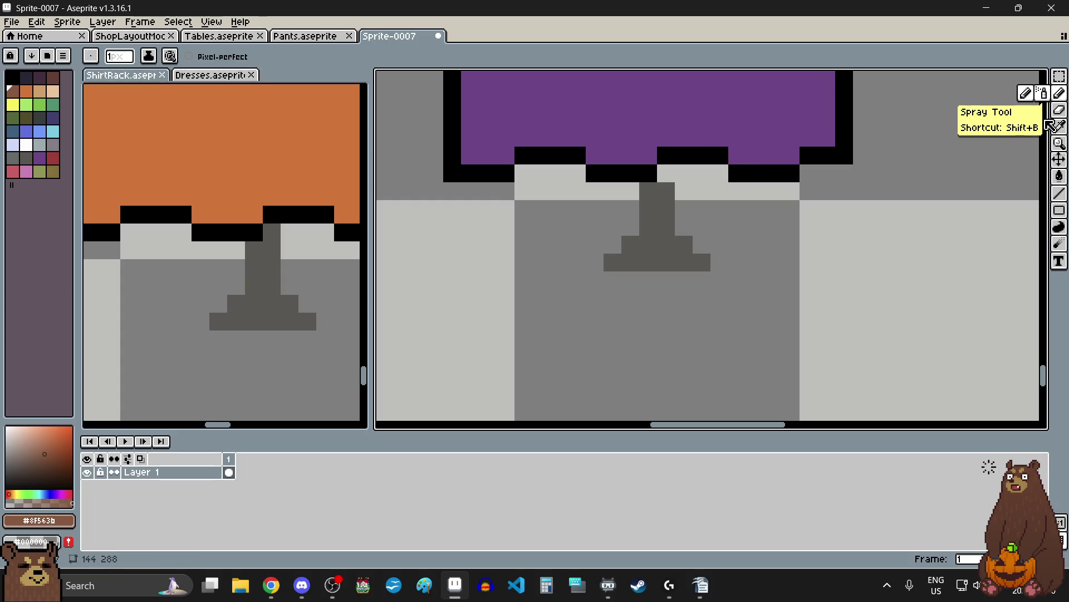
{"action": "left_click", "coordinate": [1062, 129]}
{"action": "left_click", "coordinate": [672, 213]}
{"action": "key", "text": "b"}
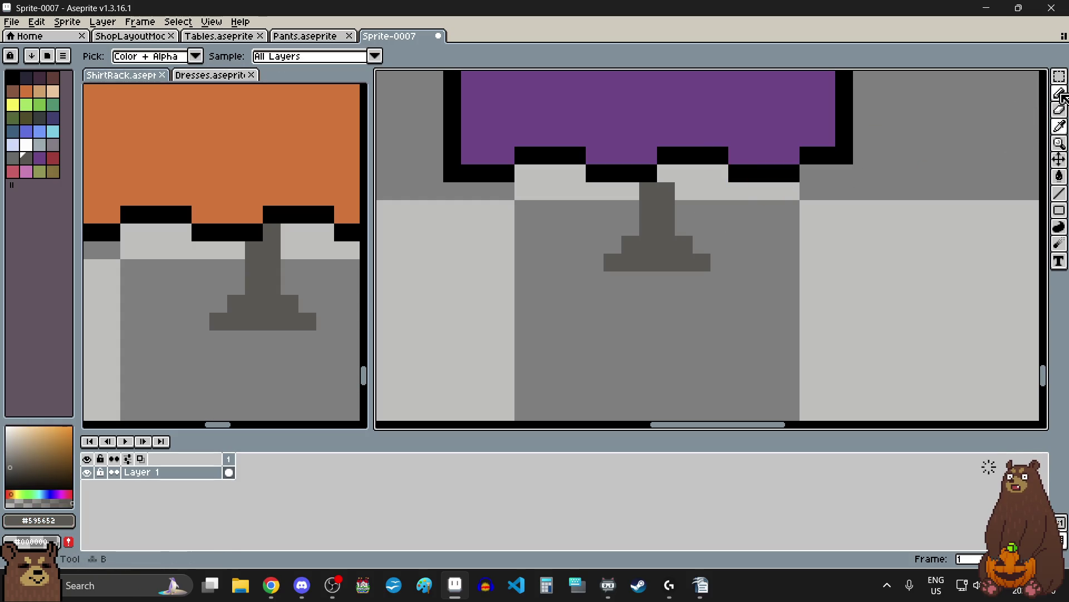
{"action": "scroll", "coordinate": [665, 172], "scroll_direction": "down", "scroll_amount": 6}
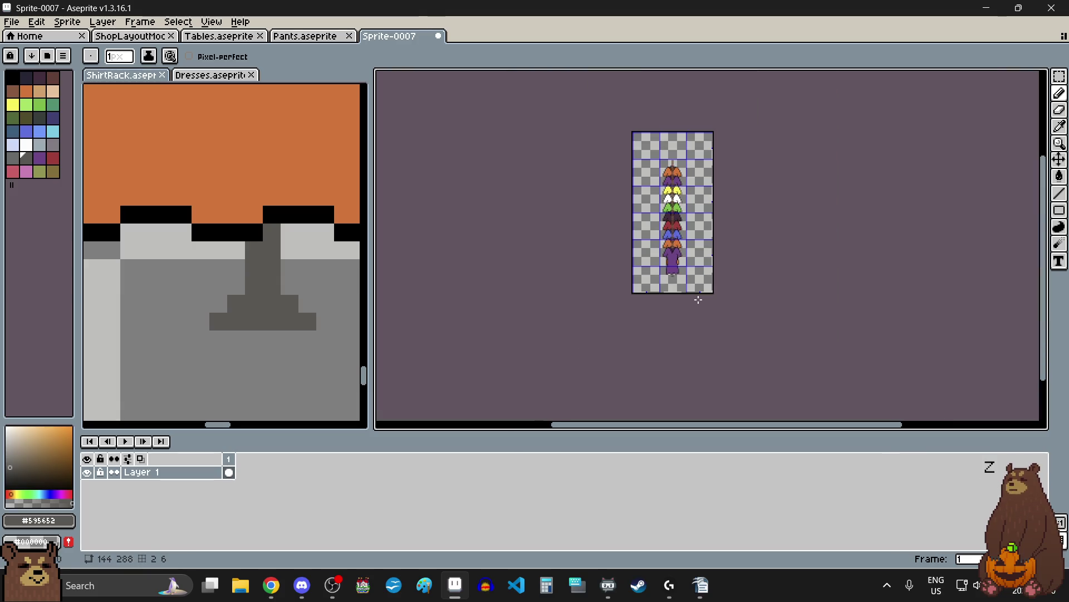
{"action": "scroll", "coordinate": [674, 246], "scroll_direction": "up", "scroll_amount": 3}
{"action": "left_click", "coordinate": [1060, 76]}
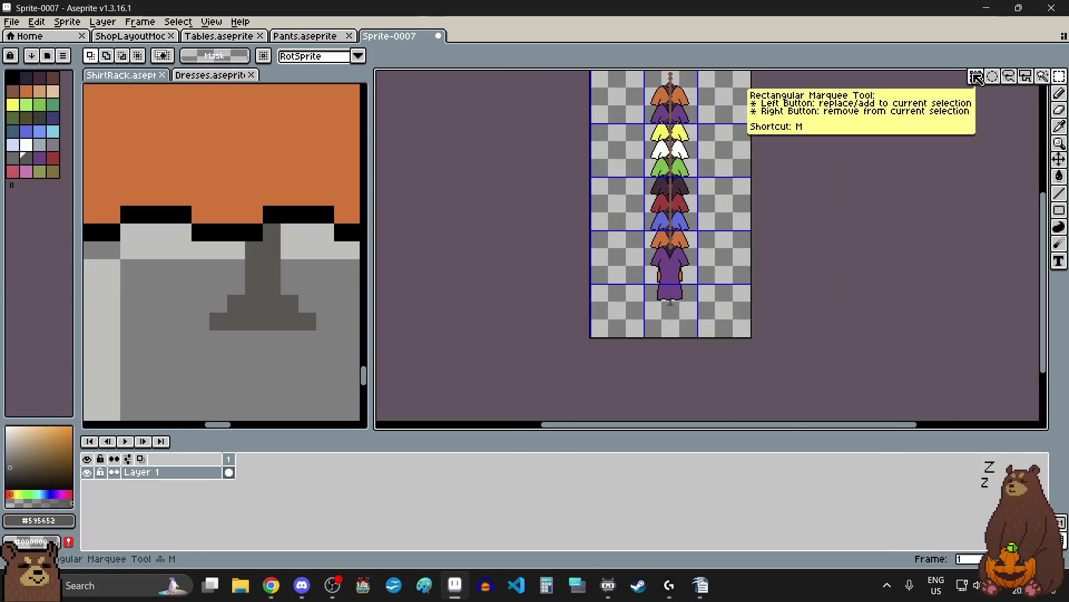
- Save Sprite-0007 as DressRack.aseprite with File > Save As
{"action": "left_click", "coordinate": [14, 21]}
{"action": "left_click", "coordinate": [47, 83]}
{"action": "type", "text": "D"}
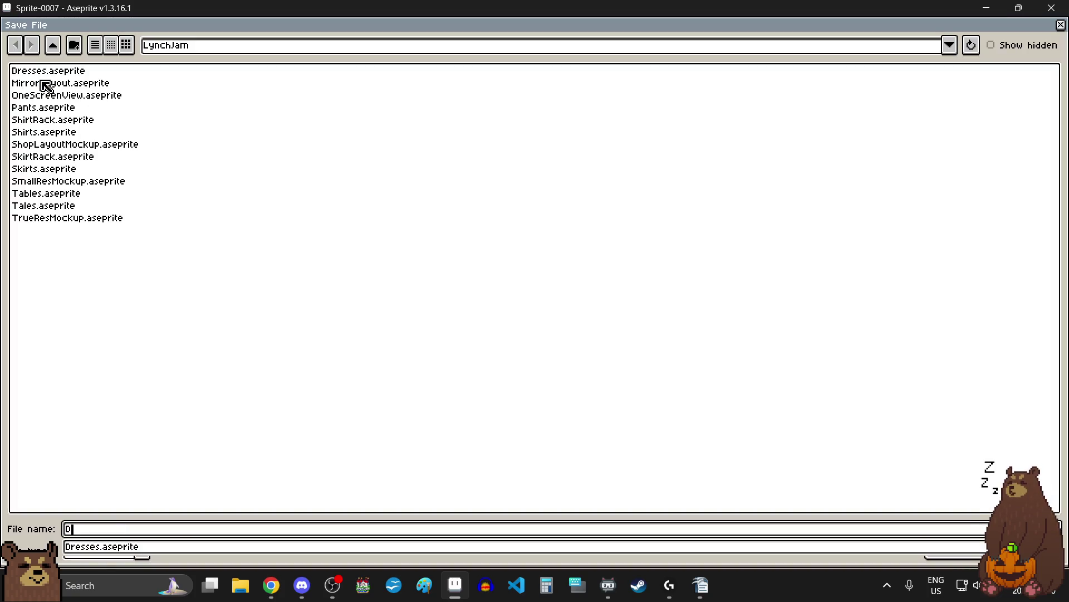
{"action": "type", "text": "ressRack"}
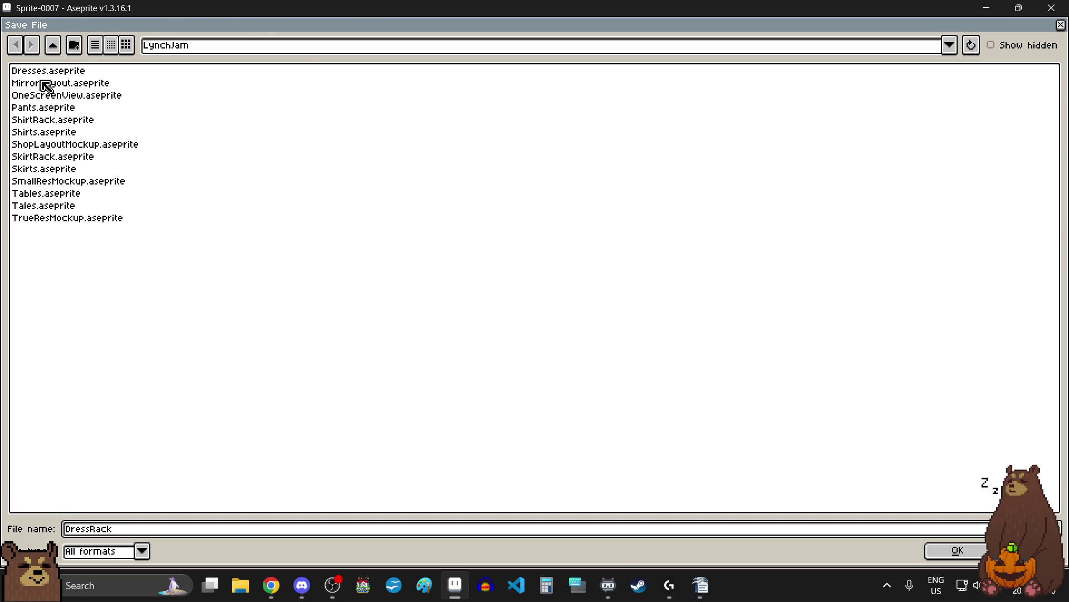
{"action": "key", "text": "Return"}
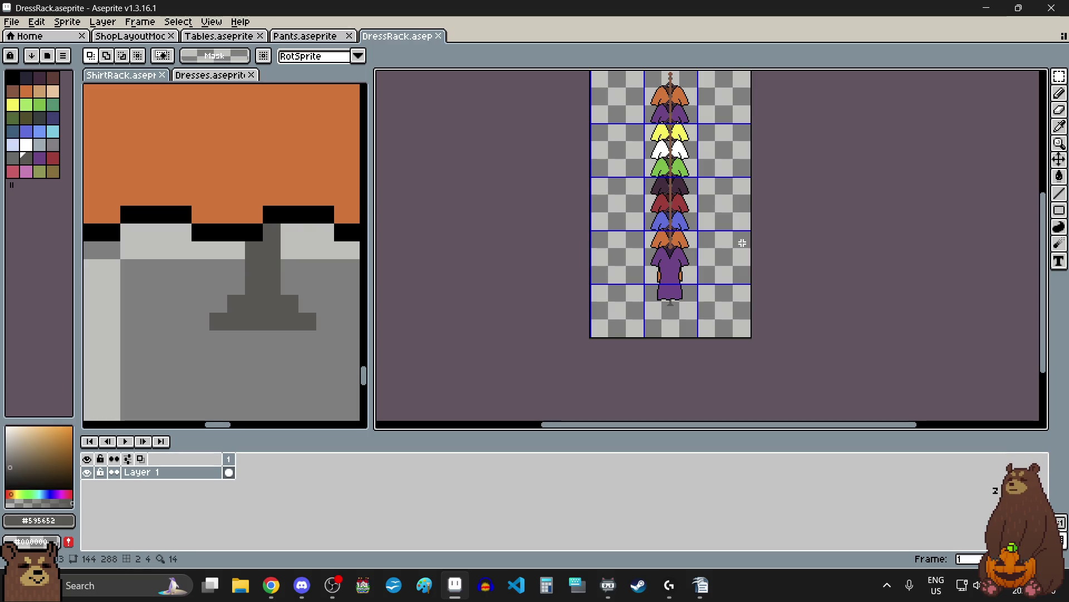
{"action": "left_click", "coordinate": [130, 36]}
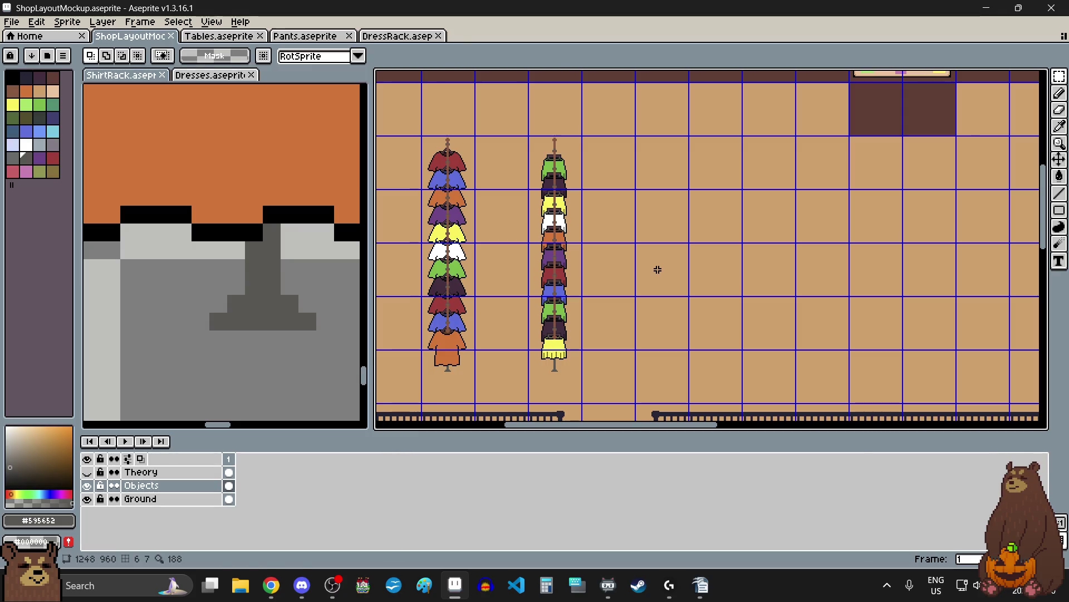
- Paste the dress rack into the mockup, align it beside the other two racks, and drop it
{"action": "key", "text": "ctrl+v"}
{"action": "mouse_move", "coordinate": [412, 340]}
{"action": "left_mouse_down"}
{"action": "mouse_move", "coordinate": [623, 306]}
{"action": "mouse_move", "coordinate": [682, 320]}
{"action": "mouse_move", "coordinate": [667, 333]}
{"action": "mouse_move", "coordinate": [683, 346]}
{"action": "left_mouse_up"}
{"action": "scroll", "coordinate": [628, 309], "scroll_direction": "down", "scroll_amount": 3}
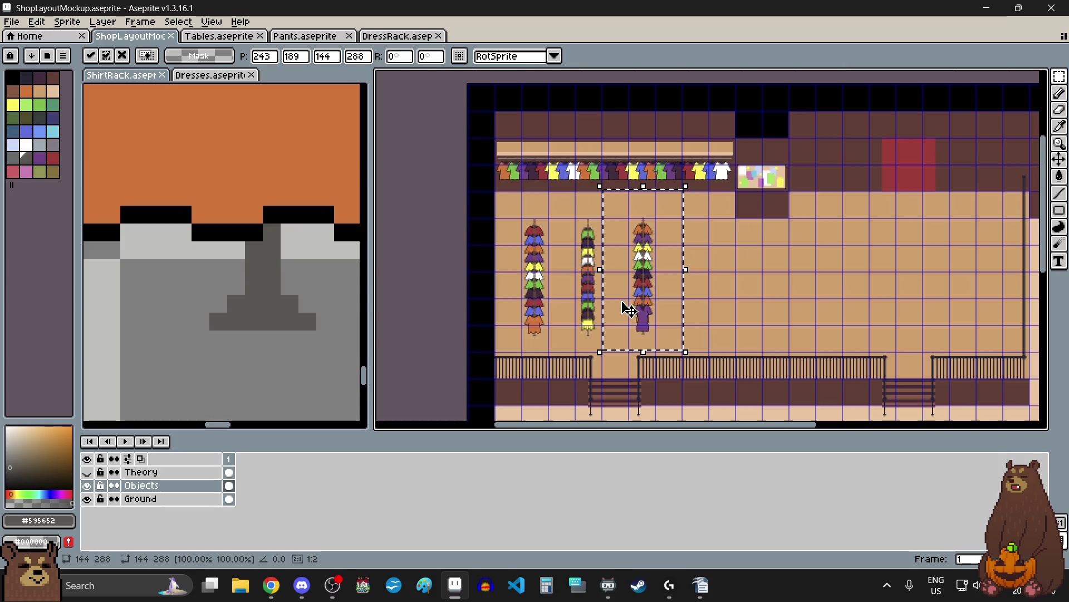
{"action": "scroll", "coordinate": [627, 335], "scroll_direction": "up", "scroll_amount": 9}
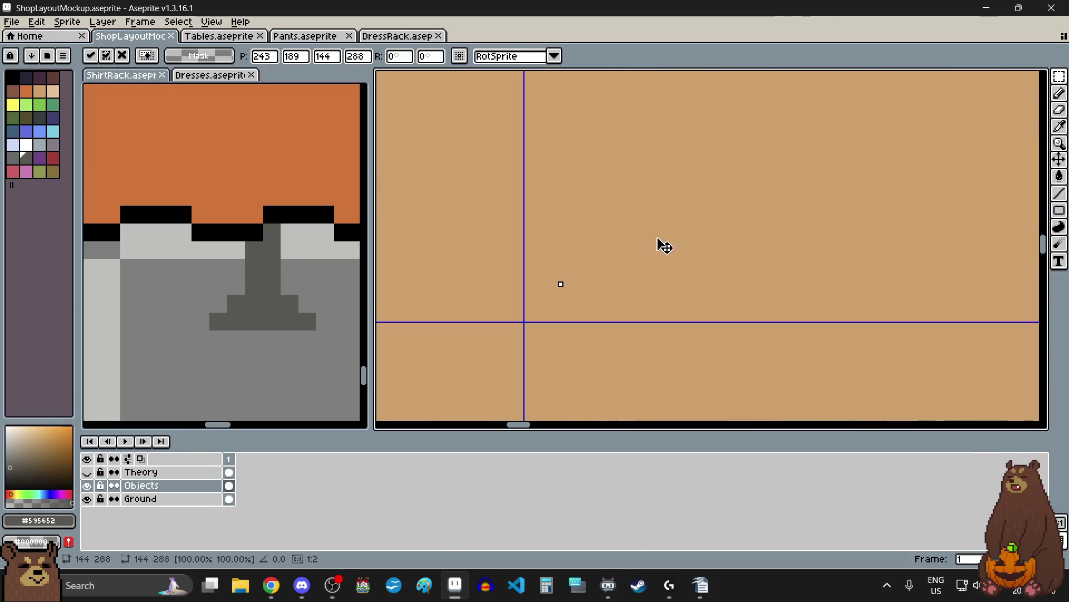
{"action": "left_click_drag", "start_coordinate": [641, 275], "coordinate": [626, 277]}
{"action": "scroll", "coordinate": [626, 278], "scroll_direction": "down", "scroll_amount": 6}
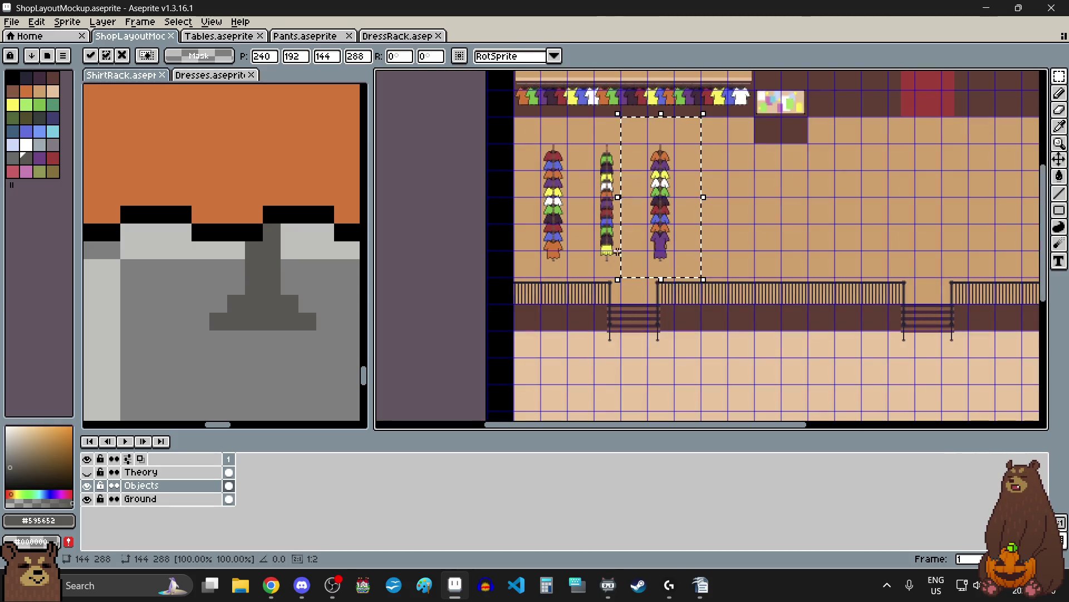
{"action": "scroll", "coordinate": [626, 282], "scroll_direction": "up", "scroll_amount": 1}
{"action": "left_click", "coordinate": [857, 206]}
{"action": "scroll", "coordinate": [791, 262], "scroll_direction": "down", "scroll_amount": 3}
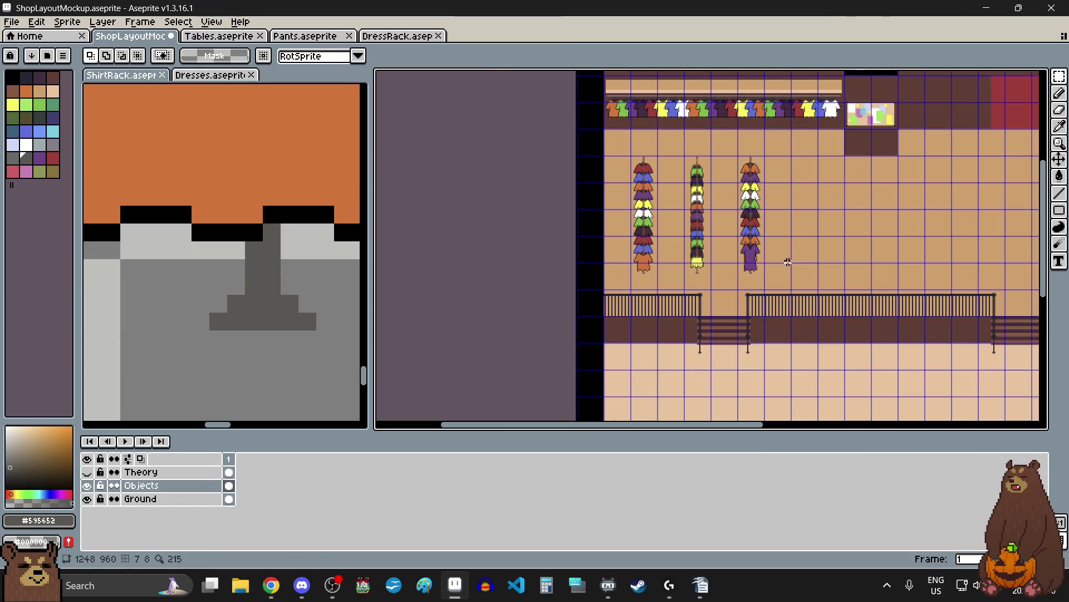
{"action": "scroll", "coordinate": [779, 205], "scroll_direction": "up", "scroll_amount": 3}
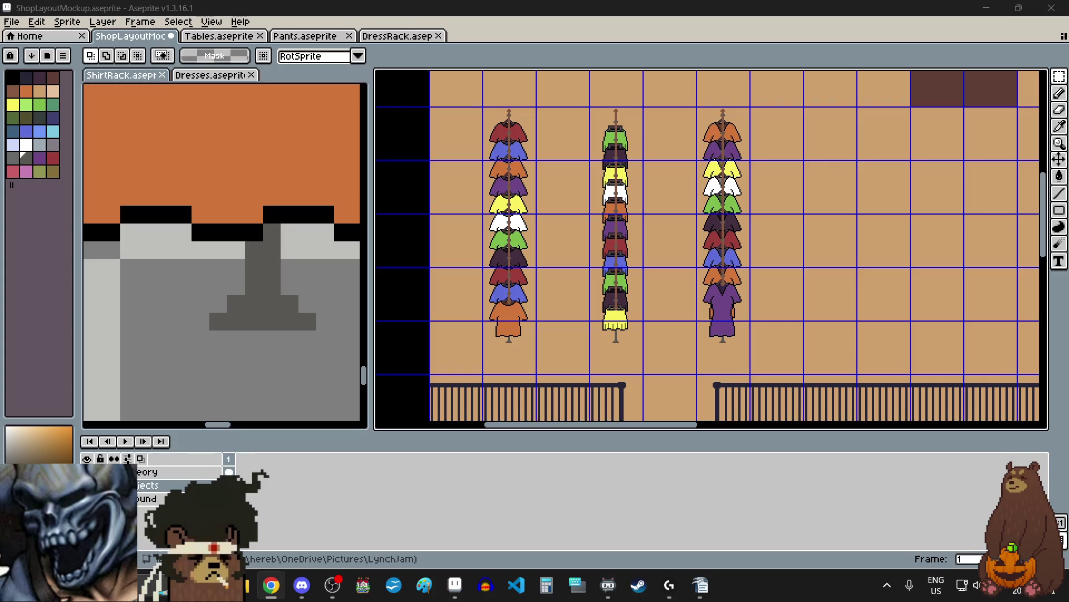
- Switch to the Pants.aseprite sheet showing eight coloured pairs of trousers
{"action": "left_click", "coordinate": [332, 38]}
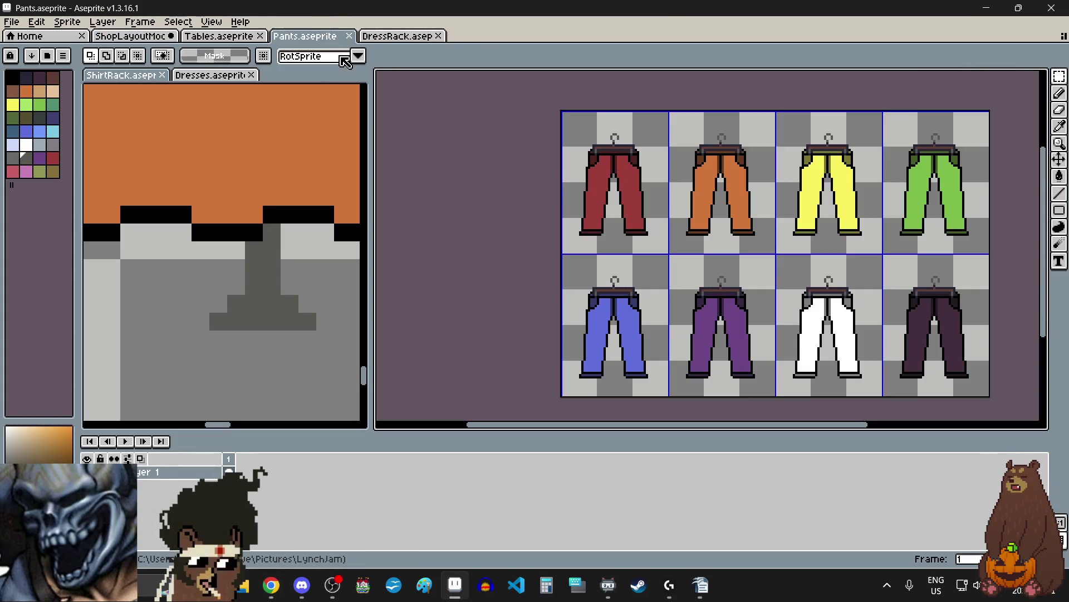
- Close DressRack.aseprite, then select the whole ShirtRack canvas with Ctrl+A
{"action": "left_click", "coordinate": [370, 37]}
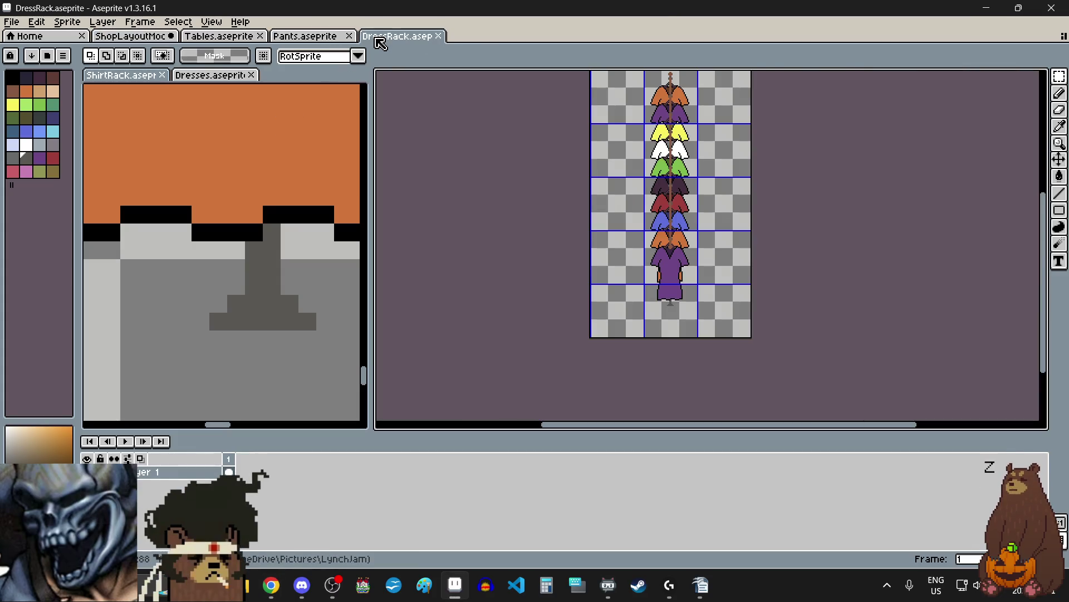
{"action": "left_click", "coordinate": [438, 37]}
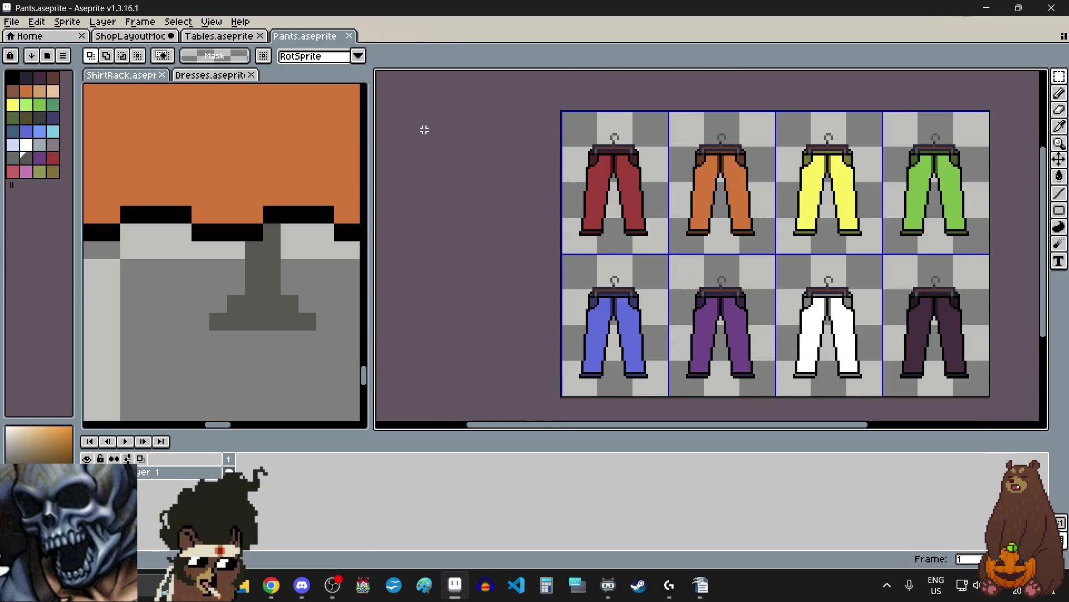
{"action": "scroll", "coordinate": [263, 211], "scroll_direction": "down", "scroll_amount": 5}
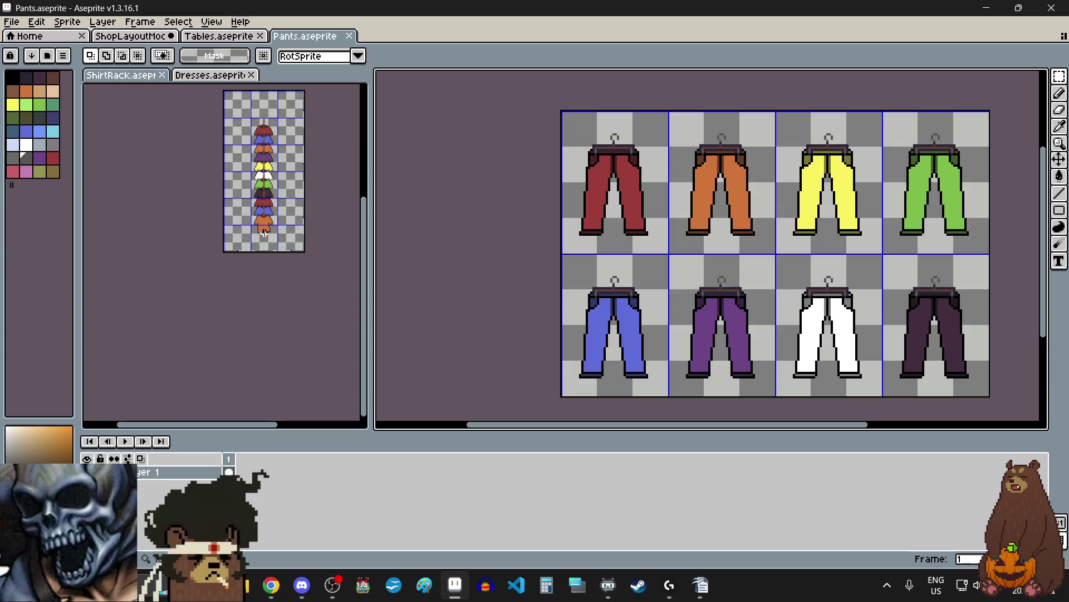
{"action": "scroll", "coordinate": [263, 211], "scroll_direction": "up", "scroll_amount": 2}
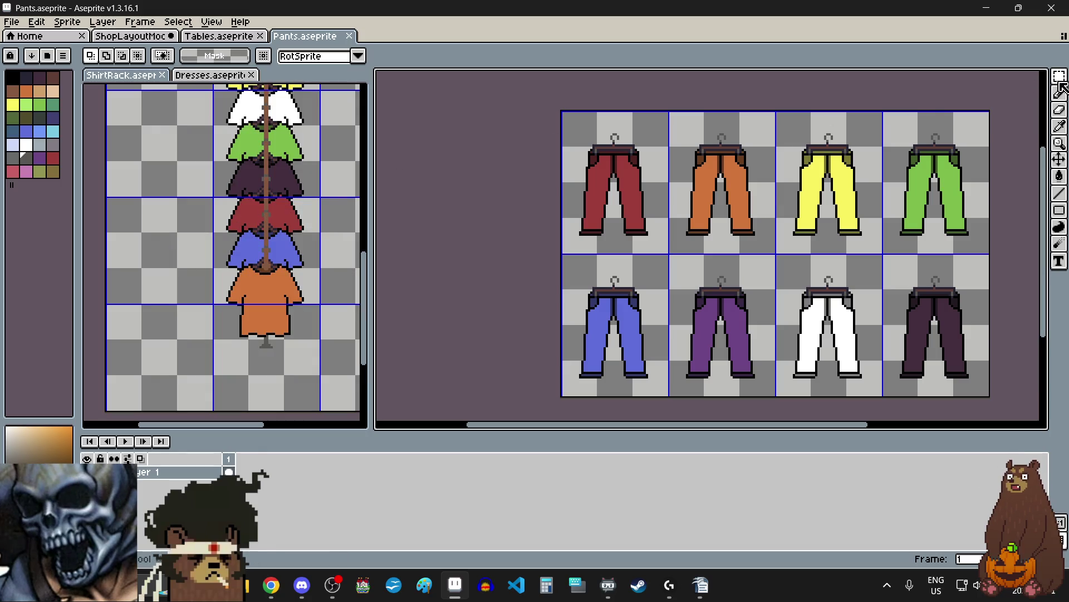
{"action": "left_click", "coordinate": [347, 266]}
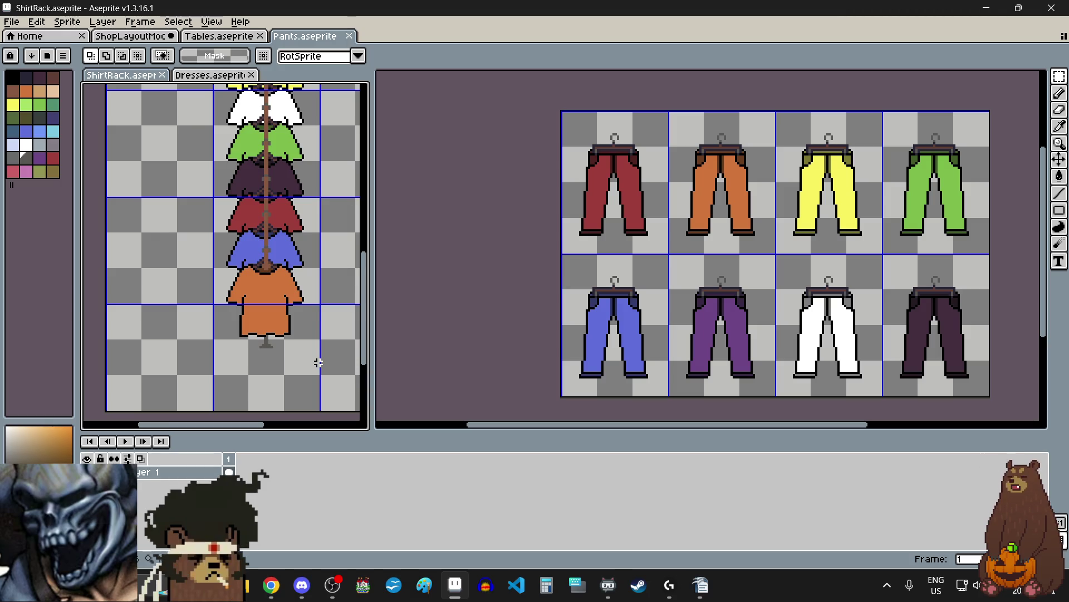
{"action": "key", "text": "ctrl+a"}
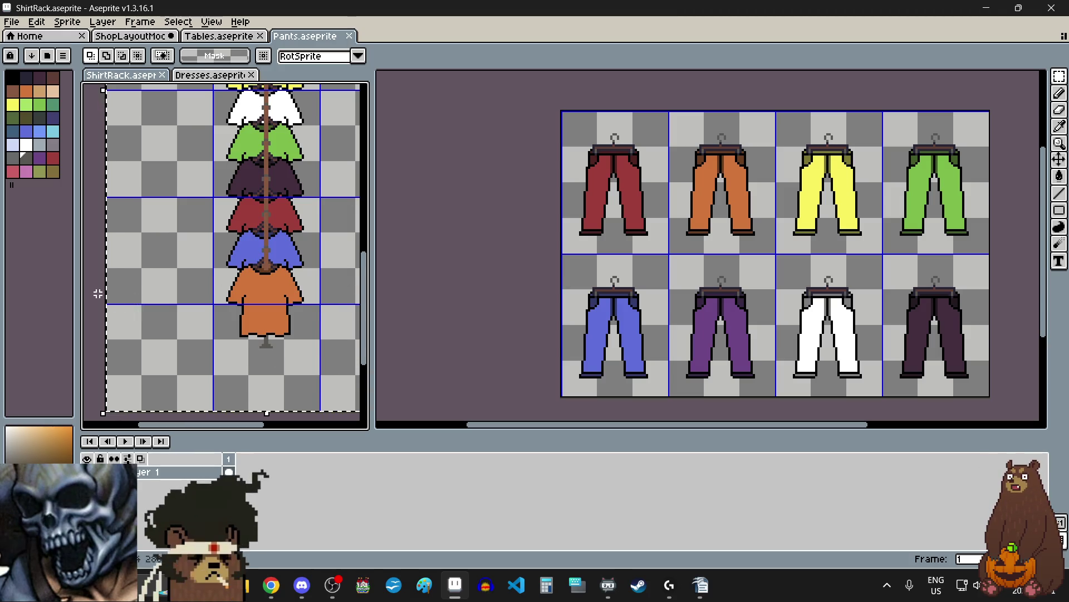
- Create a new blank sprite with the default New Sprite settings
{"action": "left_click", "coordinate": [11, 21]}
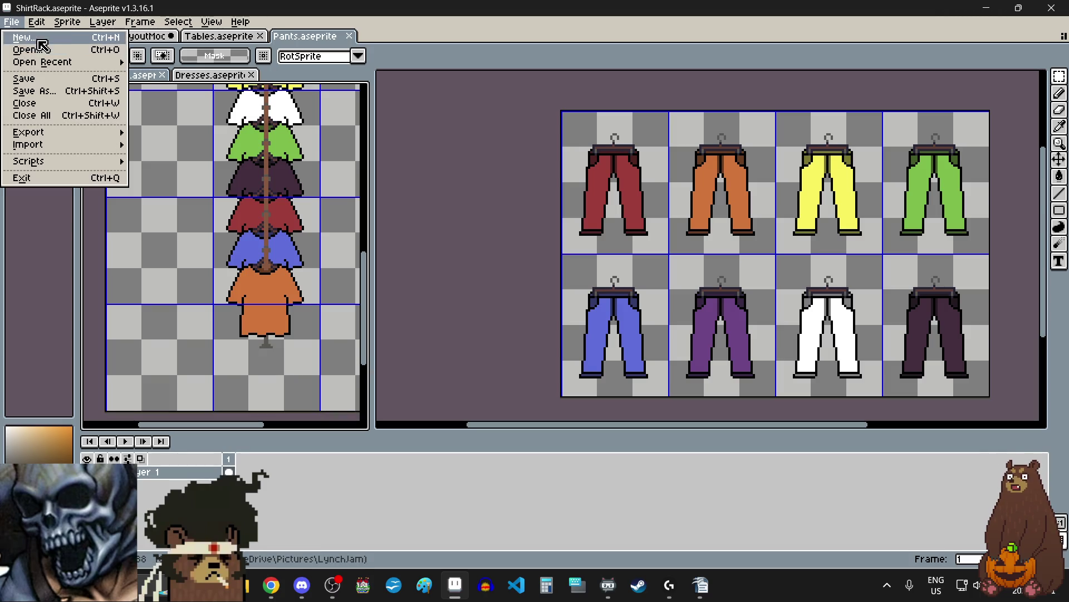
{"action": "left_click", "coordinate": [36, 35]}
{"action": "left_click", "coordinate": [524, 397]}
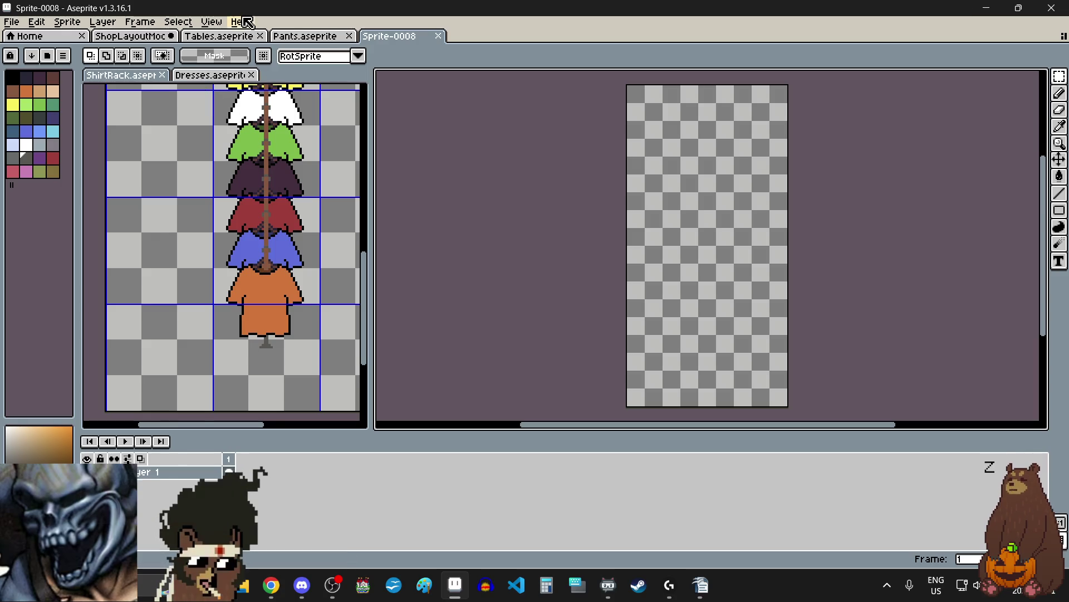
- Set the new sprite's grid to 48 by 48 pixels, then return to Pants.aseprite
{"action": "left_click", "coordinate": [212, 21]}
{"action": "mouse_move", "coordinate": [253, 107]}
{"action": "left_click", "coordinate": [384, 107]}
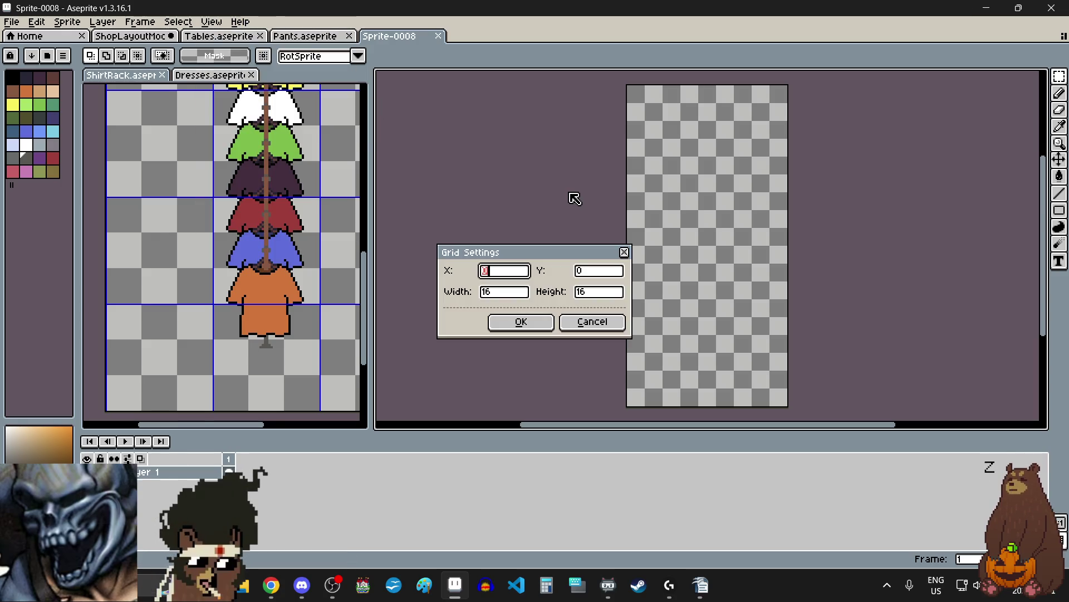
{"action": "key", "text": "Tab"}
{"action": "key", "text": "Tab"}
{"action": "type", "text": "48"}
{"action": "key", "text": "Tab"}
{"action": "type", "text": "48"}
{"action": "key", "text": "Return"}
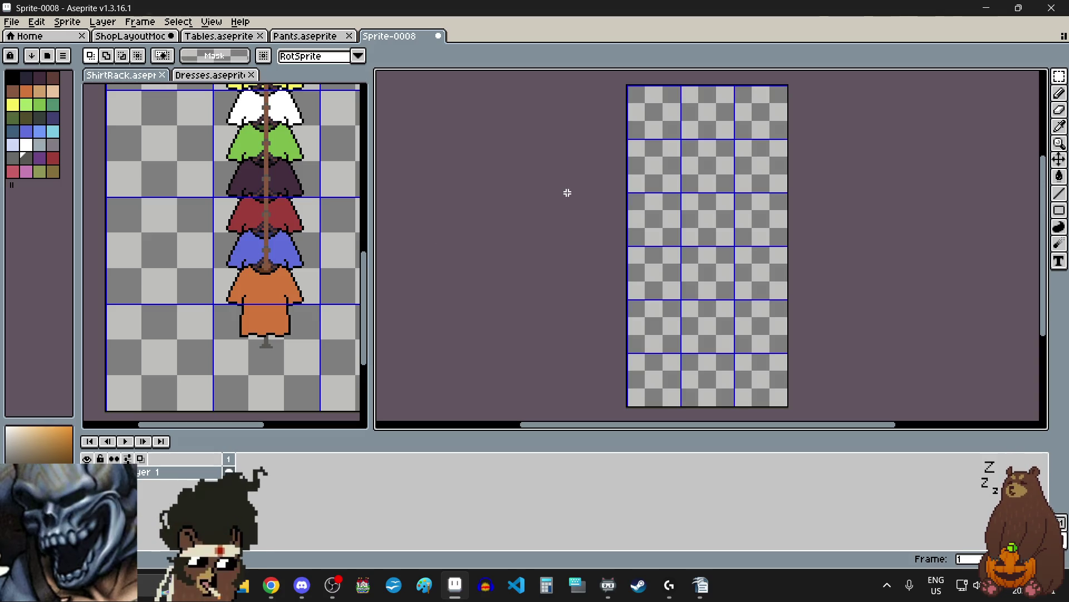
{"action": "left_click", "coordinate": [308, 42]}
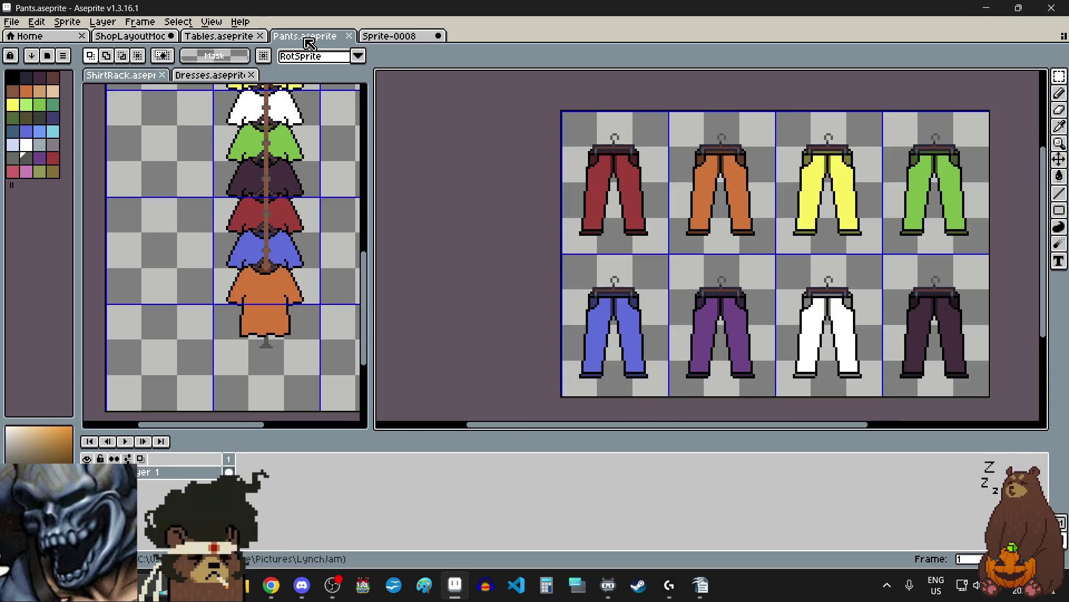
- Dock the Pants sheet in the left editor pane beside the blank Sprite-0008
{"action": "left_click_drag", "start_coordinate": [313, 57], "coordinate": [327, 107]}
{"action": "scroll", "coordinate": [222, 233], "scroll_direction": "down", "scroll_amount": 2}
{"action": "scroll", "coordinate": [211, 215], "scroll_direction": "up", "scroll_amount": 1}
{"action": "scroll", "coordinate": [206, 214], "scroll_direction": "down", "scroll_amount": 1}
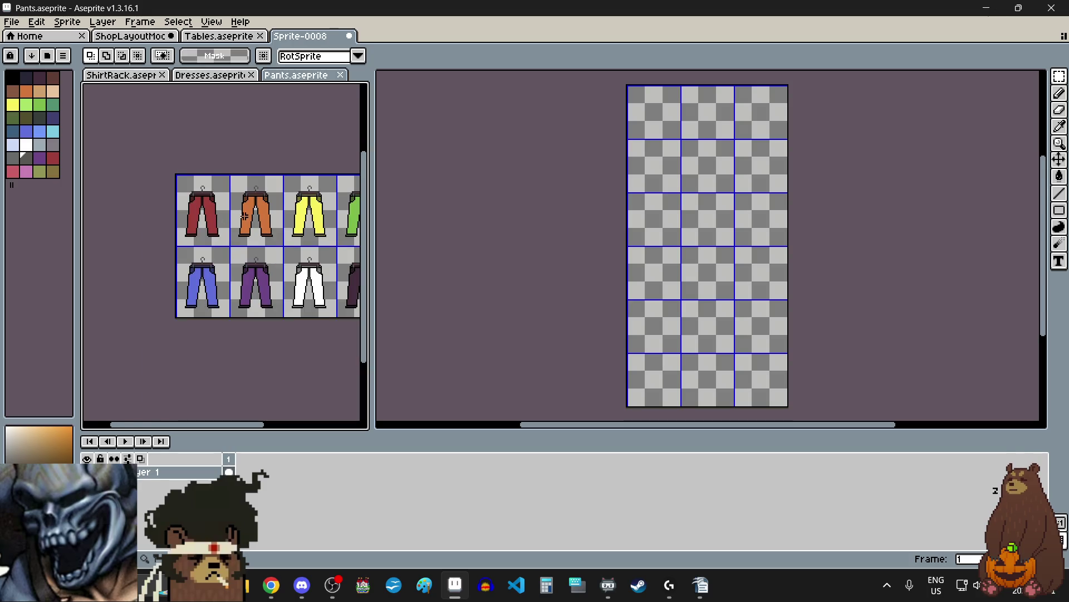
{"action": "left_click", "coordinate": [144, 38]}
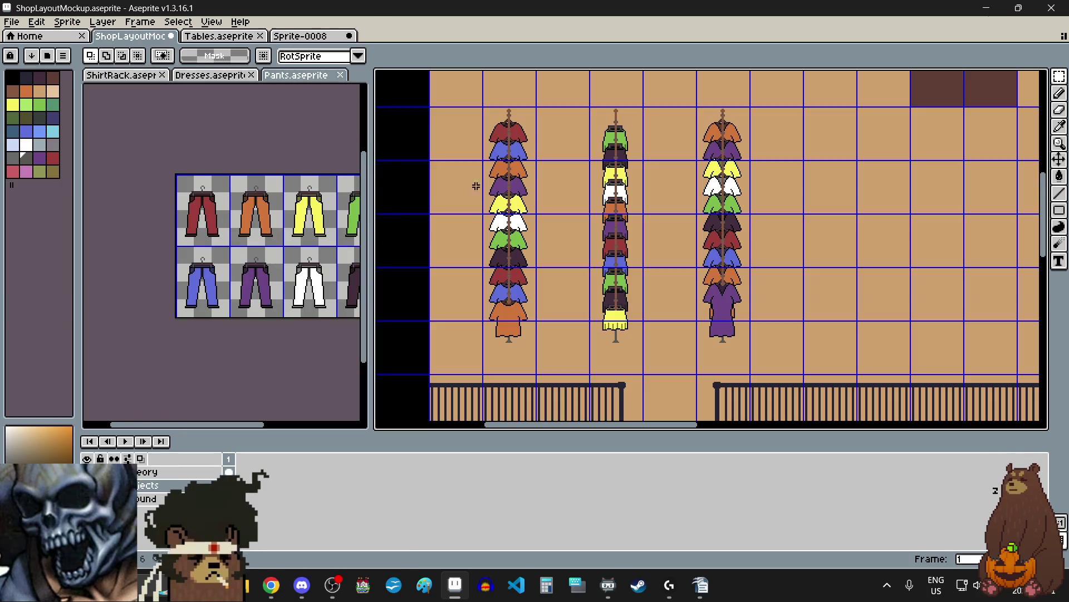
{"action": "scroll", "coordinate": [309, 210], "scroll_direction": "right", "scroll_amount": 2}
{"action": "left_click", "coordinate": [300, 35]}
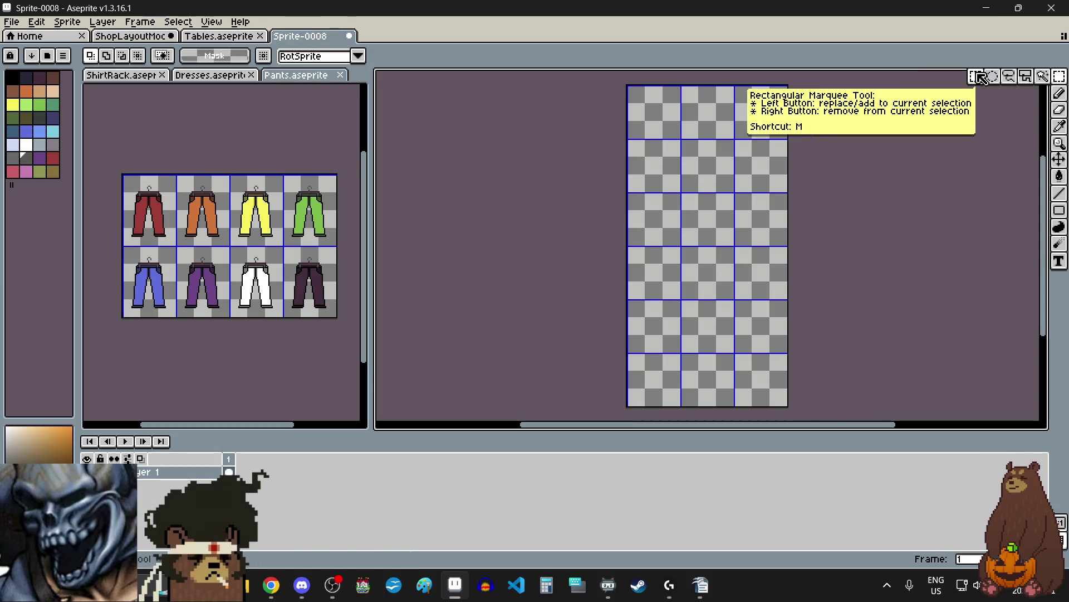
{"action": "left_click", "coordinate": [266, 215]}
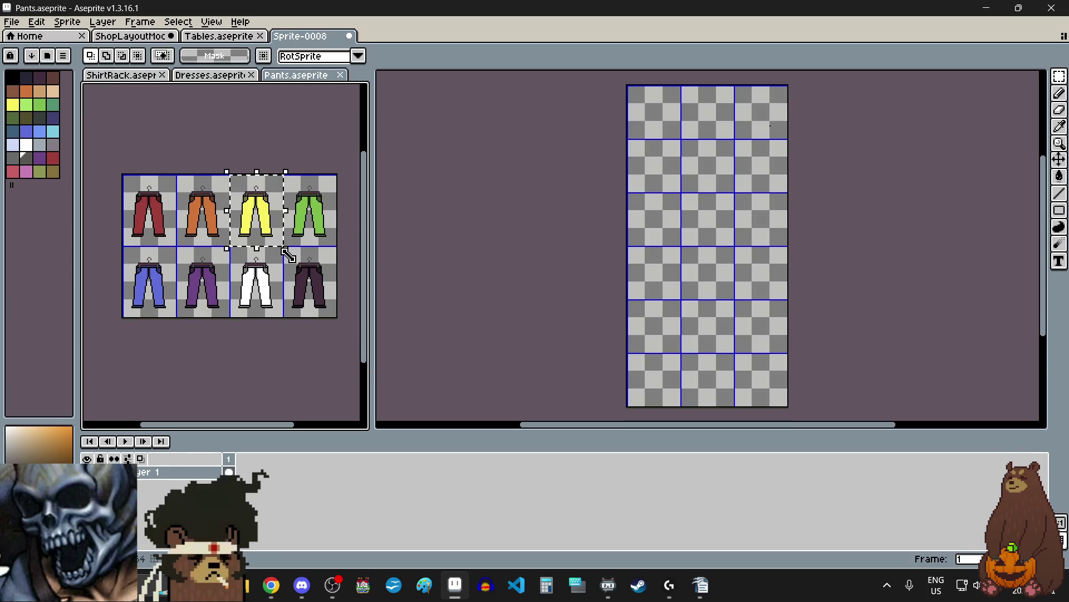
{"action": "left_click", "coordinate": [706, 192]}
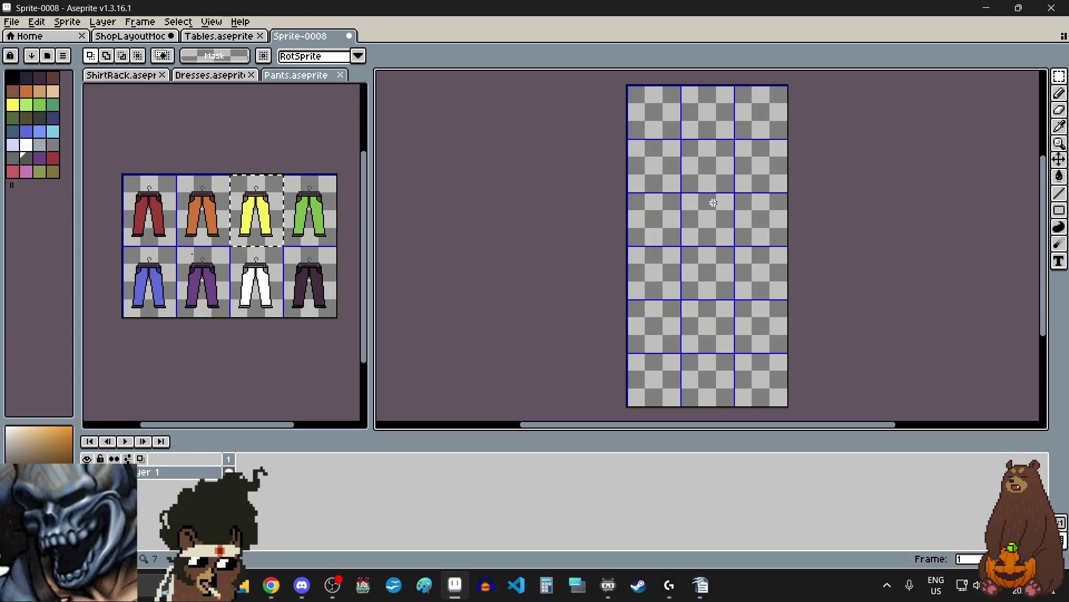
{"action": "scroll", "coordinate": [741, 151], "scroll_direction": "up", "scroll_amount": 3}
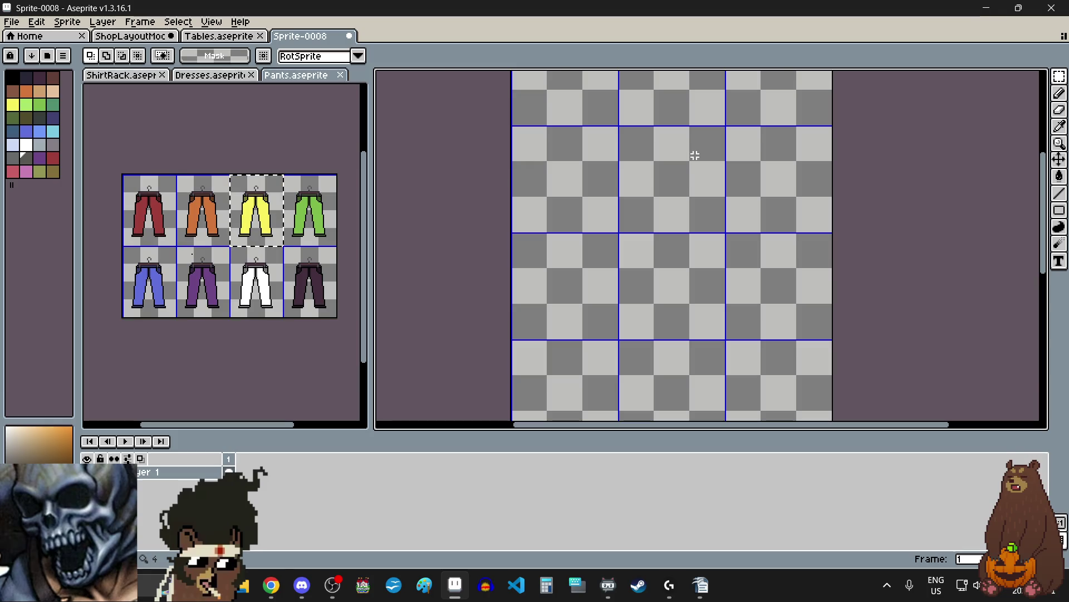
- Paste the yellow pants into Sprite-0008, nudge it one pixel left and commit
{"action": "key", "text": "ctrl+v"}
{"action": "scroll", "coordinate": [724, 151], "scroll_direction": "down", "scroll_amount": 3}
{"action": "scroll", "coordinate": [747, 148], "scroll_direction": "up", "scroll_amount": 1}
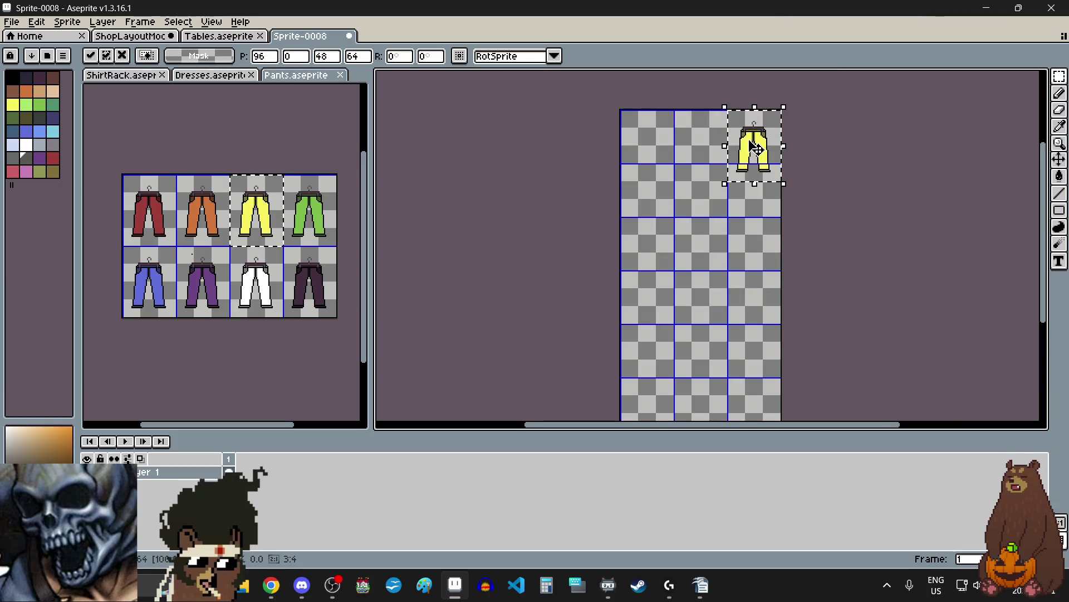
{"action": "left_click_drag", "start_coordinate": [756, 148], "coordinate": [704, 202]}
{"action": "scroll", "coordinate": [685, 178], "scroll_direction": "up", "scroll_amount": 5}
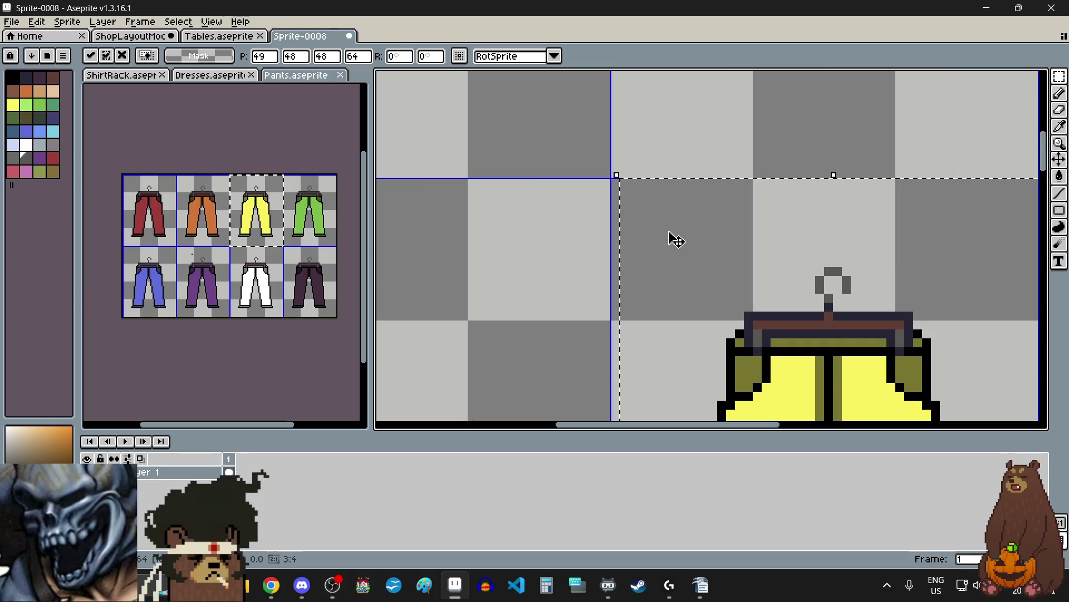
{"action": "scroll", "coordinate": [679, 236], "scroll_direction": "up", "scroll_amount": 1}
{"action": "key", "text": "Left"}
{"action": "scroll", "coordinate": [626, 199], "scroll_direction": "down", "scroll_amount": 4}
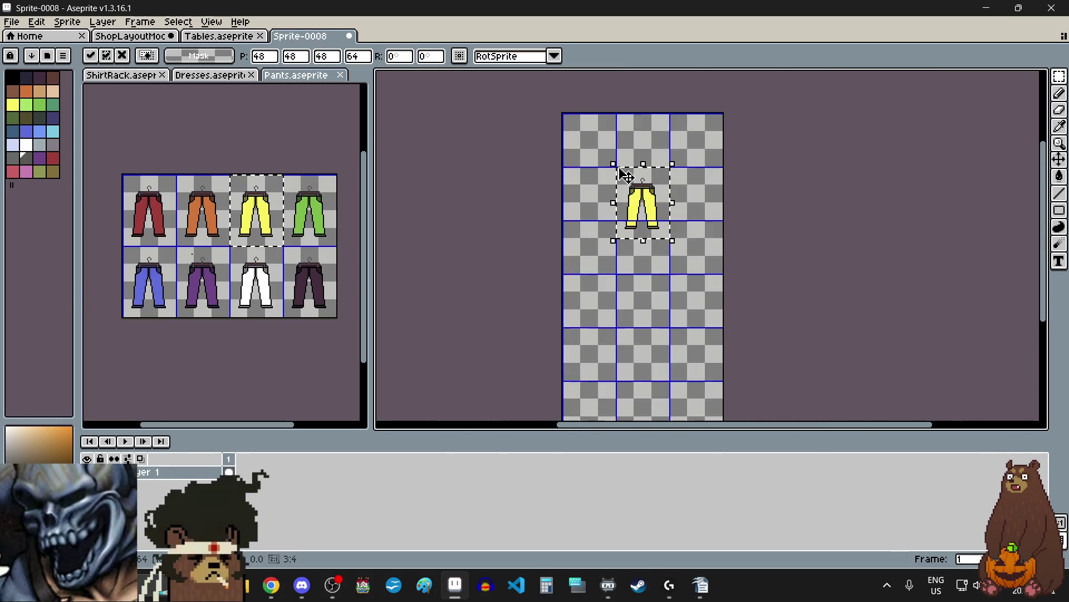
{"action": "scroll", "coordinate": [624, 172], "scroll_direction": "up", "scroll_amount": 2}
{"action": "key", "text": "Return"}
- Copy the white pants from the sheet and place it over the yellow pair
{"action": "left_click", "coordinate": [241, 291]}
{"action": "key", "text": "ctrl+c"}
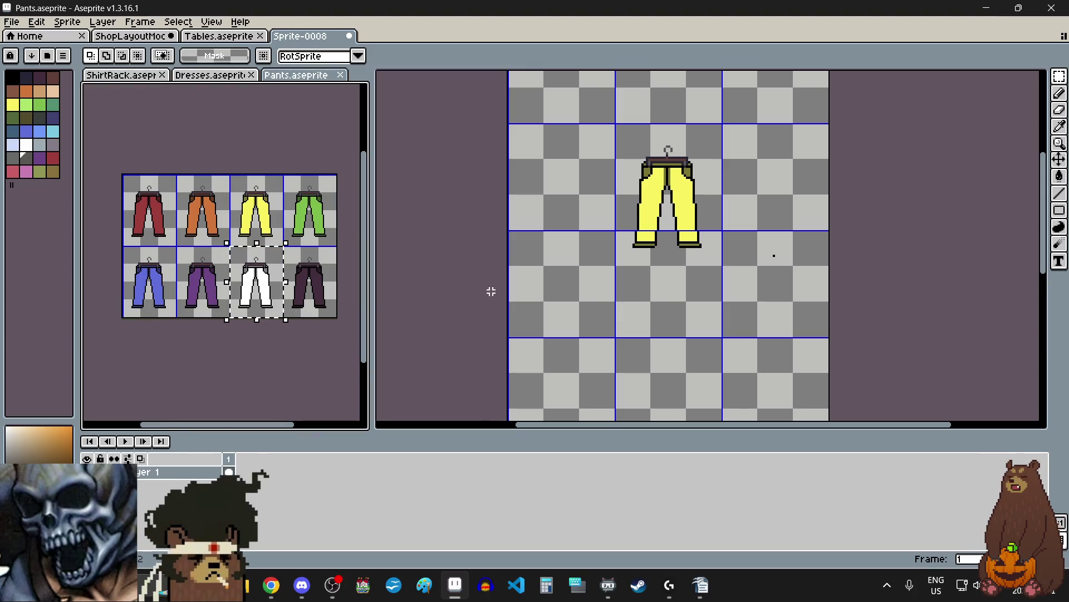
{"action": "left_click", "coordinate": [592, 276]}
{"action": "key", "text": "ctrl+v"}
{"action": "left_click_drag", "start_coordinate": [732, 184], "coordinate": [628, 185]}
{"action": "scroll", "coordinate": [626, 185], "scroll_direction": "up", "scroll_amount": 4}
{"action": "scroll", "coordinate": [619, 220], "scroll_direction": "down", "scroll_amount": 3}
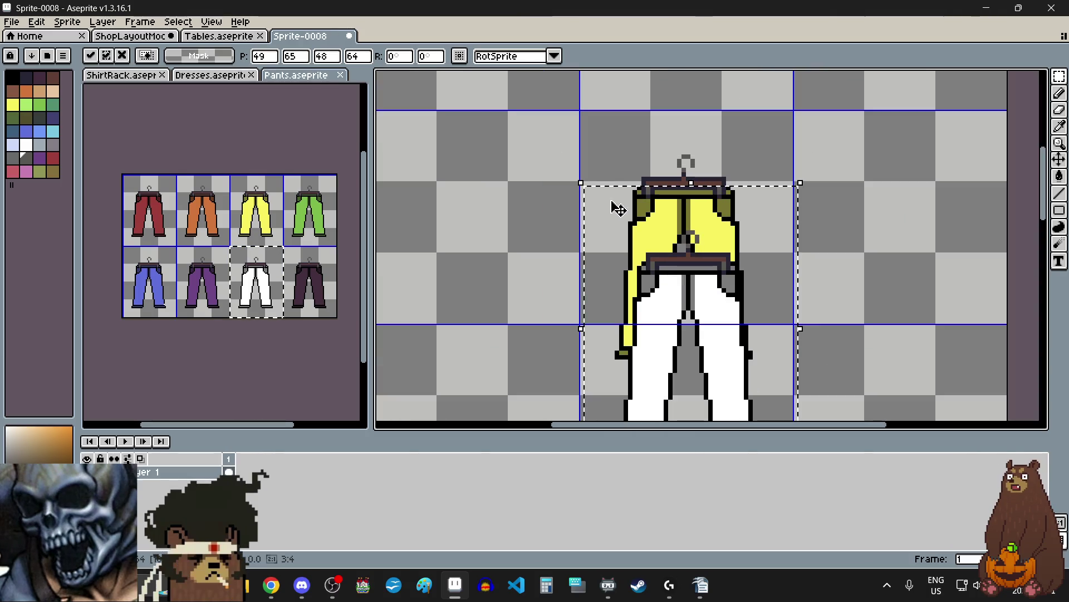
{"action": "scroll", "coordinate": [621, 234], "scroll_direction": "up", "scroll_amount": 2}
{"action": "key", "text": "Left"}
{"action": "key", "text": "Up"}
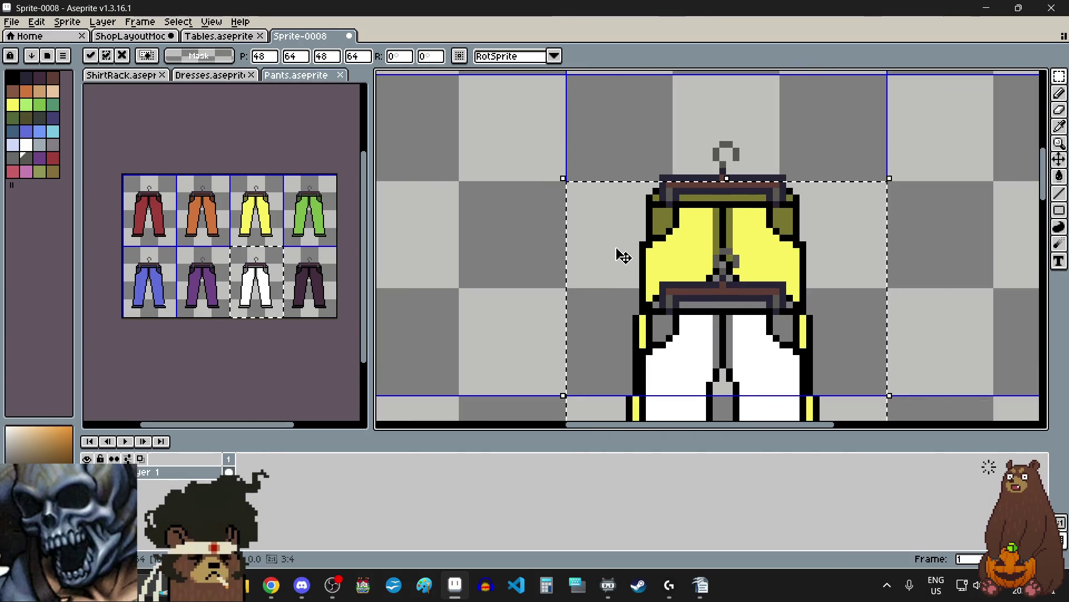
{"action": "scroll", "coordinate": [613, 233], "scroll_direction": "down", "scroll_amount": 3}
{"action": "scroll", "coordinate": [568, 270], "scroll_direction": "up", "scroll_amount": 1}
{"action": "left_click", "coordinate": [575, 289]}
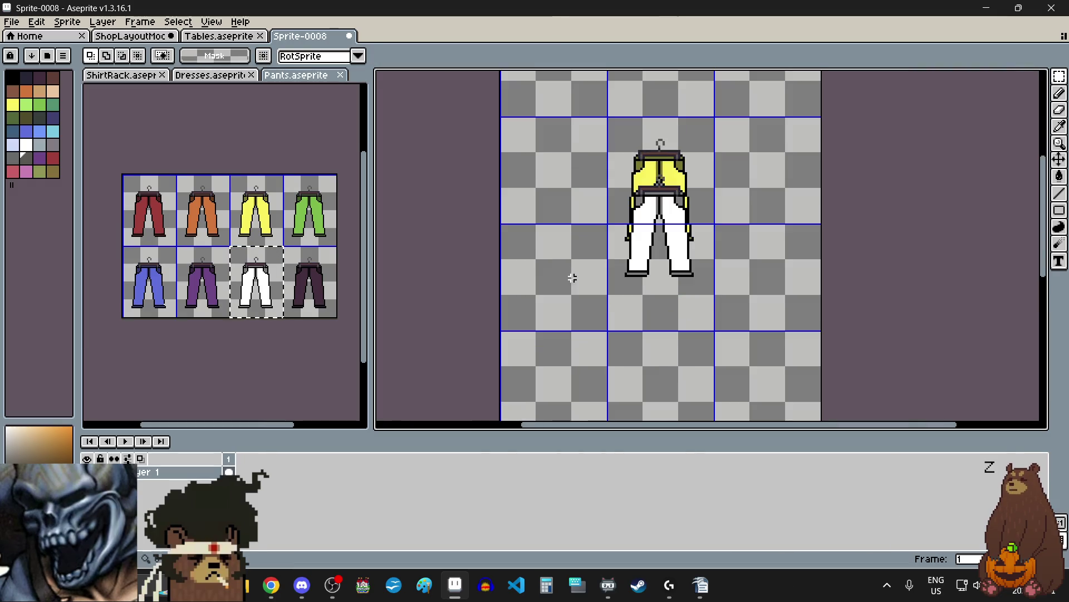
- Copy the green pants and place it below the yellow and white pants
{"action": "left_click", "coordinate": [327, 221]}
{"action": "key", "text": "ctrl+c"}
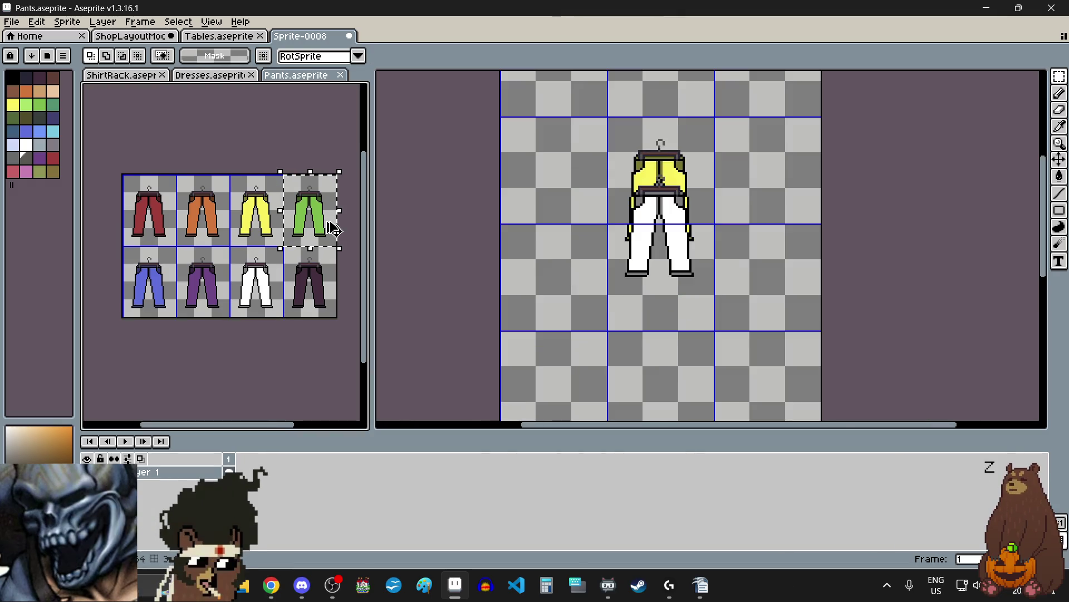
{"action": "left_click", "coordinate": [576, 287]}
{"action": "key", "text": "ctrl+v"}
{"action": "mouse_move", "coordinate": [847, 124]}
{"action": "left_mouse_down"}
{"action": "mouse_move", "coordinate": [652, 316]}
{"action": "mouse_move", "coordinate": [650, 307]}
{"action": "left_mouse_up"}
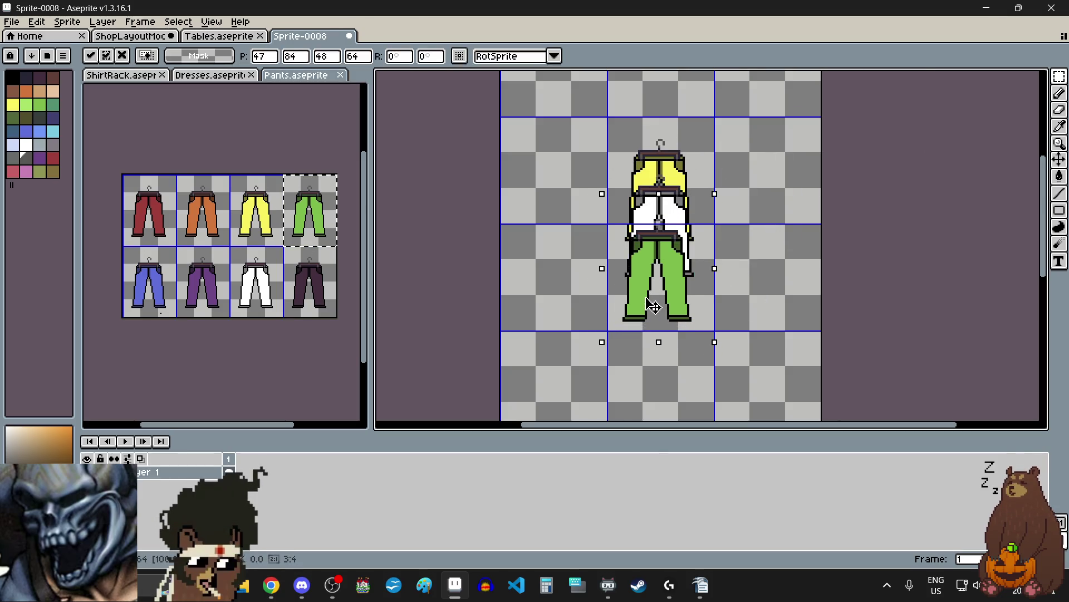
{"action": "scroll", "coordinate": [625, 258], "scroll_direction": "up", "scroll_amount": 4}
{"action": "scroll", "coordinate": [613, 231], "scroll_direction": "up", "scroll_amount": 2}
{"action": "mouse_move", "coordinate": [613, 232]}
{"action": "left_mouse_down"}
{"action": "mouse_move", "coordinate": [628, 217]}
{"action": "mouse_move", "coordinate": [618, 207]}
{"action": "left_mouse_up"}
{"action": "scroll", "coordinate": [624, 210], "scroll_direction": "down", "scroll_amount": 6}
{"action": "left_click", "coordinate": [563, 292]}
- Copy the dark pants and align it under the green pair, then select the red pants
{"action": "left_click", "coordinate": [314, 288]}
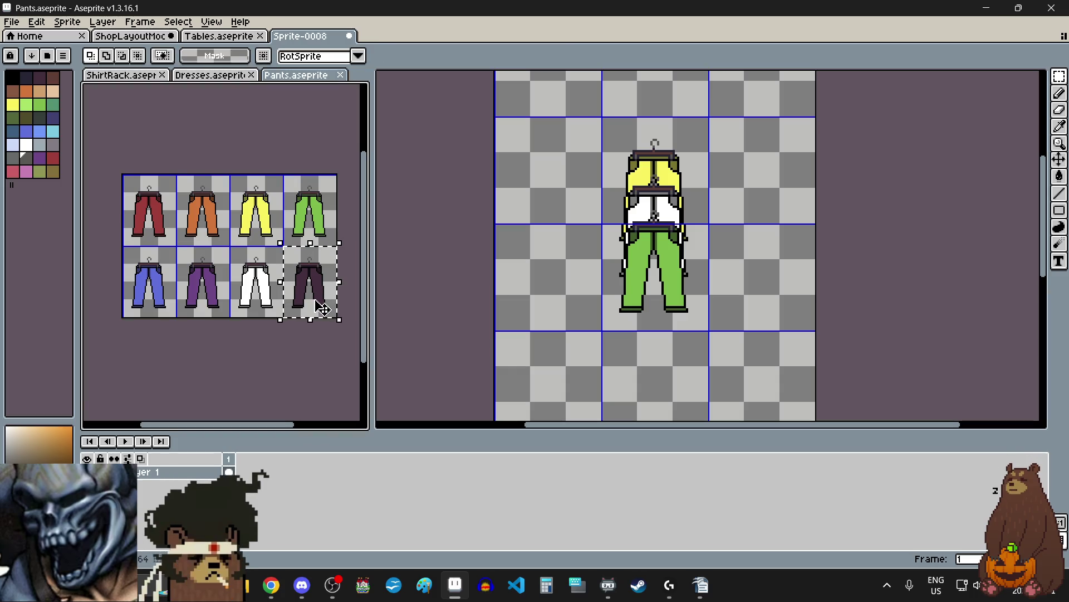
{"action": "left_click", "coordinate": [564, 285]}
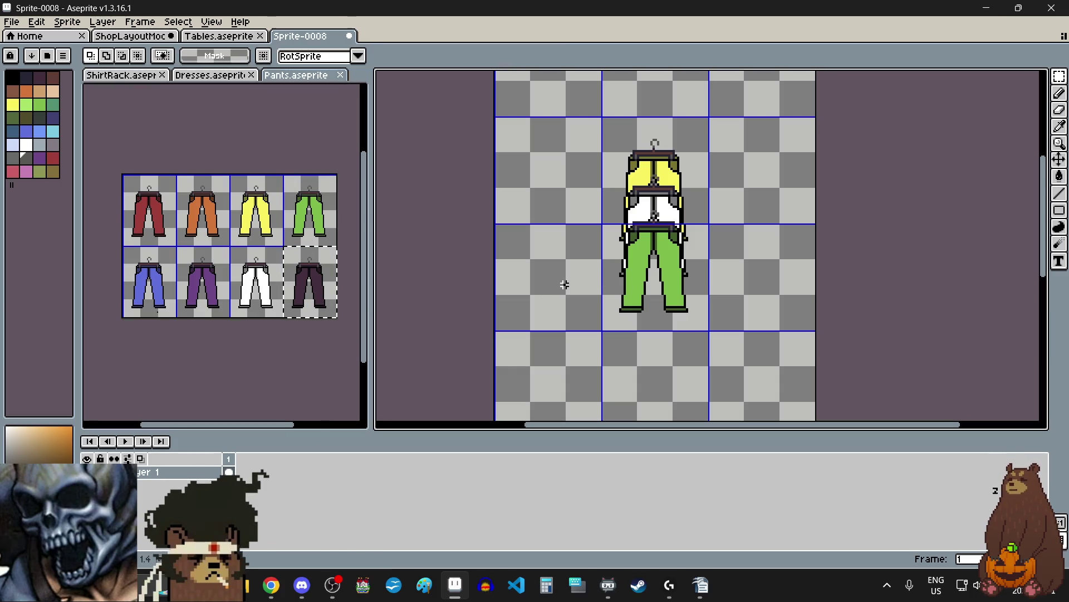
{"action": "key", "text": "ctrl+v"}
{"action": "left_click_drag", "start_coordinate": [828, 253], "coordinate": [658, 311]}
{"action": "scroll", "coordinate": [621, 282], "scroll_direction": "up", "scroll_amount": 2}
{"action": "left_click_drag", "start_coordinate": [624, 274], "coordinate": [602, 222]}
{"action": "scroll", "coordinate": [604, 210], "scroll_direction": "down", "scroll_amount": 5}
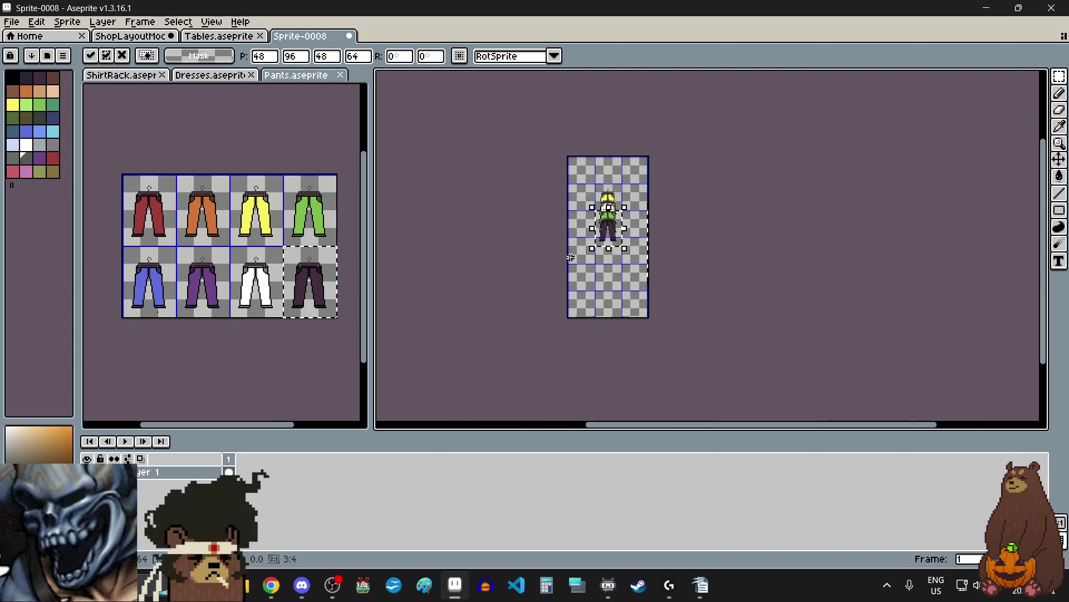
{"action": "scroll", "coordinate": [571, 257], "scroll_direction": "up", "scroll_amount": 2}
{"action": "left_click", "coordinate": [594, 268]}
{"action": "scroll", "coordinate": [624, 159], "scroll_direction": "up", "scroll_amount": 2}
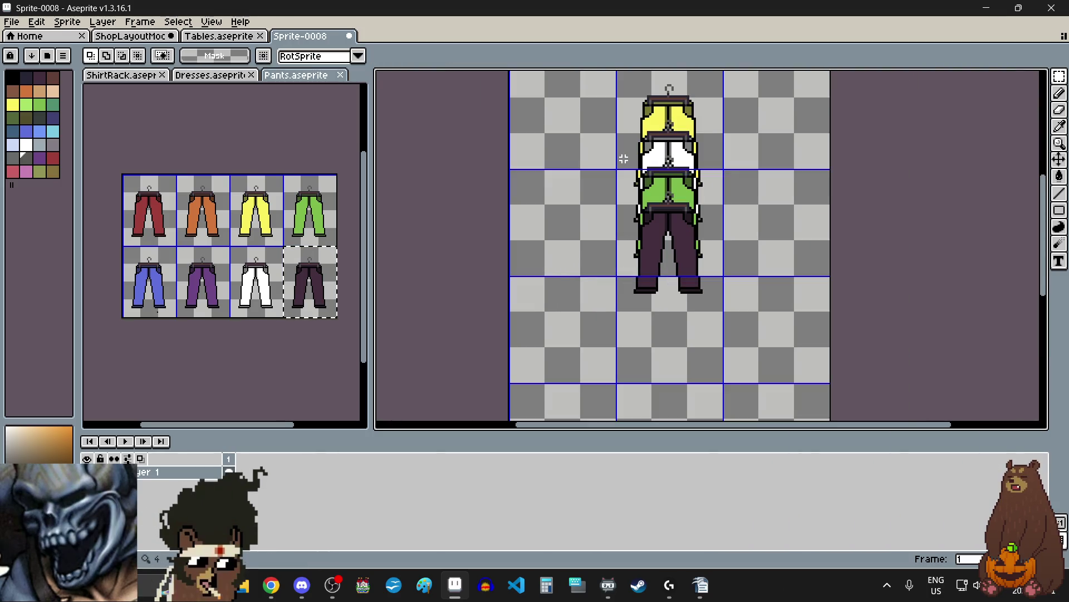
{"action": "left_click_drag", "start_coordinate": [156, 222], "coordinate": [163, 230]}
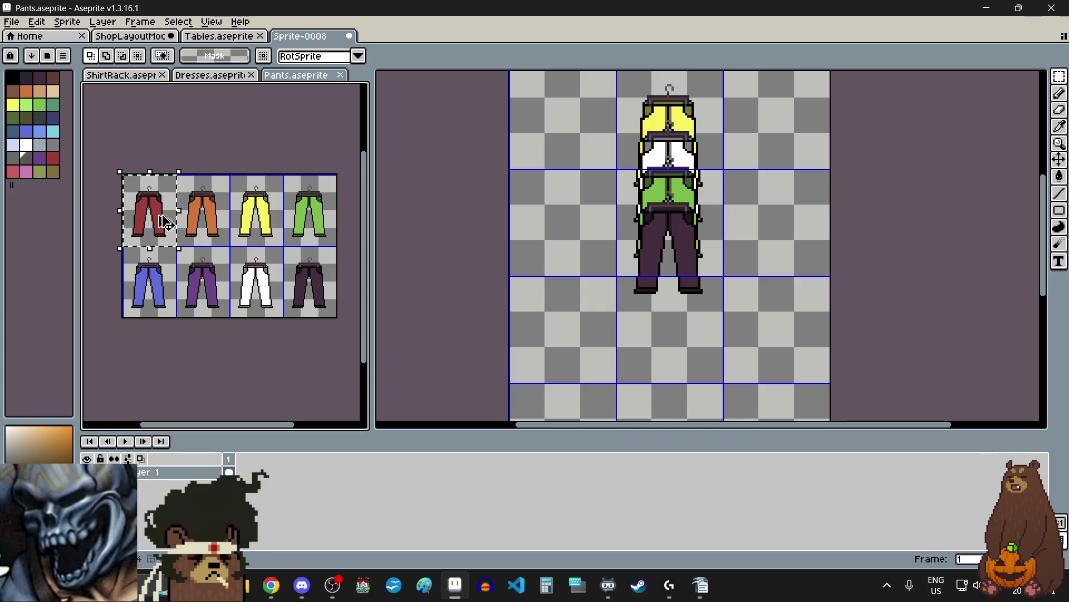
- Paste the red pants below the dark pants, nudged up one pixel
{"action": "left_click", "coordinate": [582, 299]}
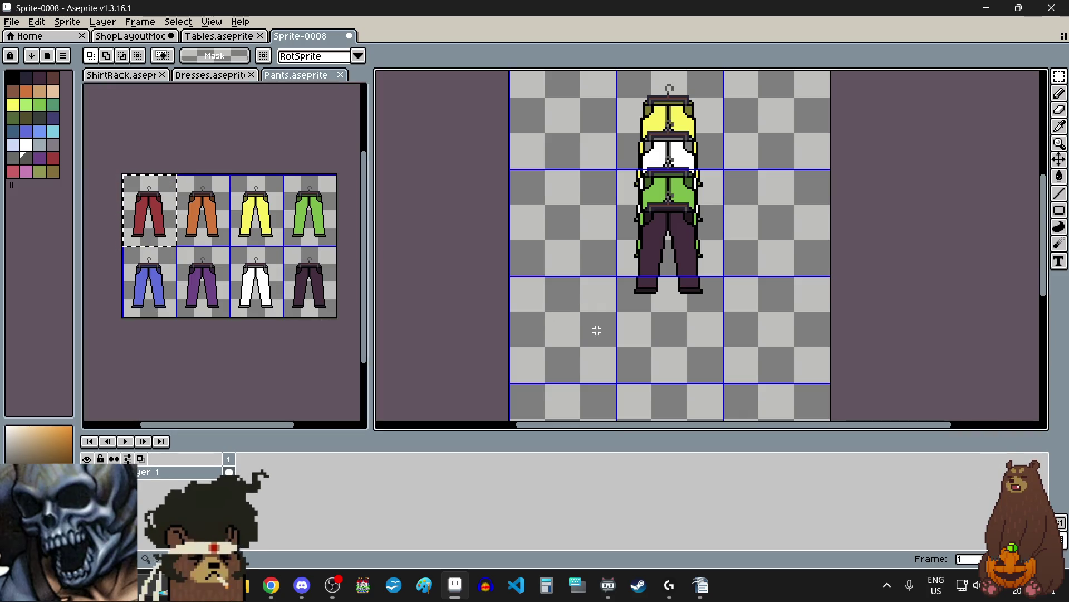
{"action": "key", "text": "ctrl+v"}
{"action": "mouse_move", "coordinate": [574, 239]}
{"action": "left_mouse_down"}
{"action": "mouse_move", "coordinate": [688, 301]}
{"action": "mouse_move", "coordinate": [678, 303]}
{"action": "mouse_move", "coordinate": [675, 277]}
{"action": "left_mouse_up"}
{"action": "scroll", "coordinate": [622, 185], "scroll_direction": "up", "scroll_amount": 5}
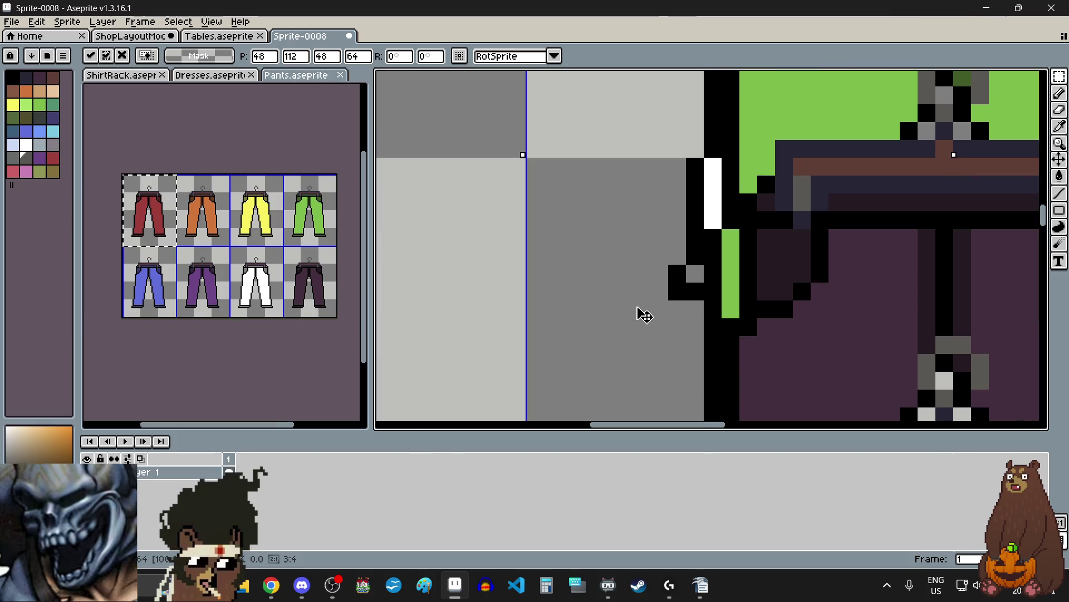
{"action": "key", "text": "Up"}
{"action": "scroll", "coordinate": [642, 215], "scroll_direction": "down", "scroll_amount": 3}
{"action": "scroll", "coordinate": [597, 282], "scroll_direction": "down", "scroll_amount": 1}
{"action": "key", "text": "Return"}
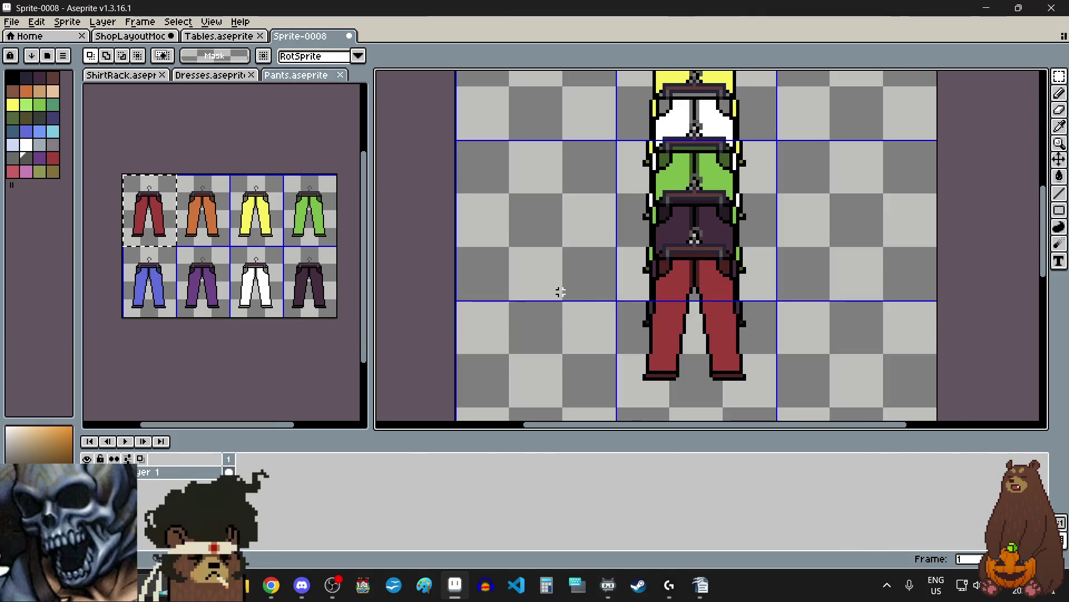
{"action": "scroll", "coordinate": [559, 291], "scroll_direction": "down", "scroll_amount": 5}
{"action": "scroll", "coordinate": [556, 317], "scroll_direction": "up", "scroll_amount": 3}
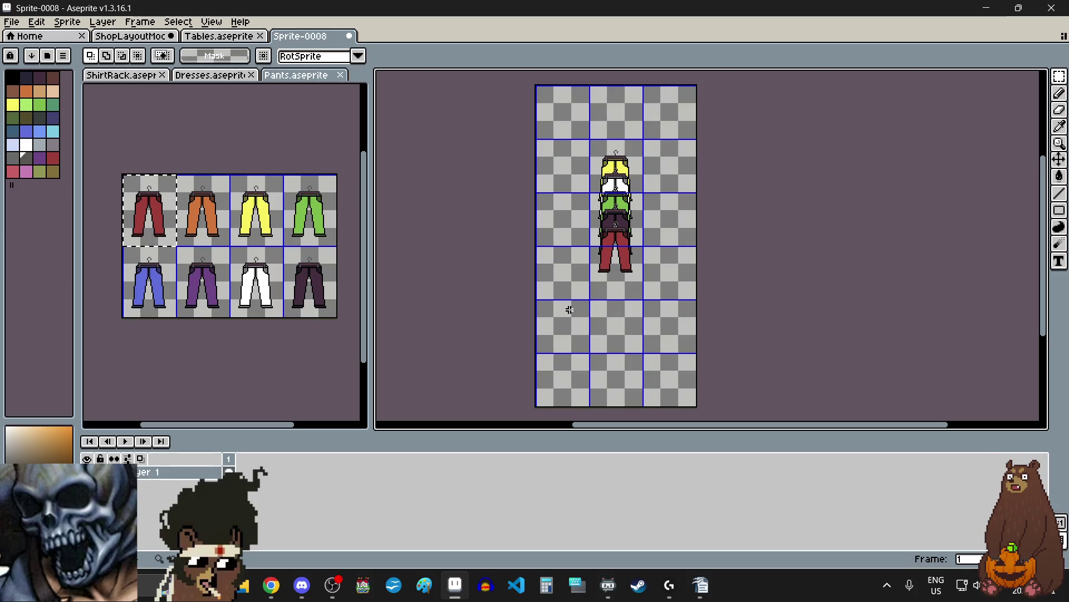
- Copy the blue pants and place it below the red pants
{"action": "left_click", "coordinate": [153, 275]}
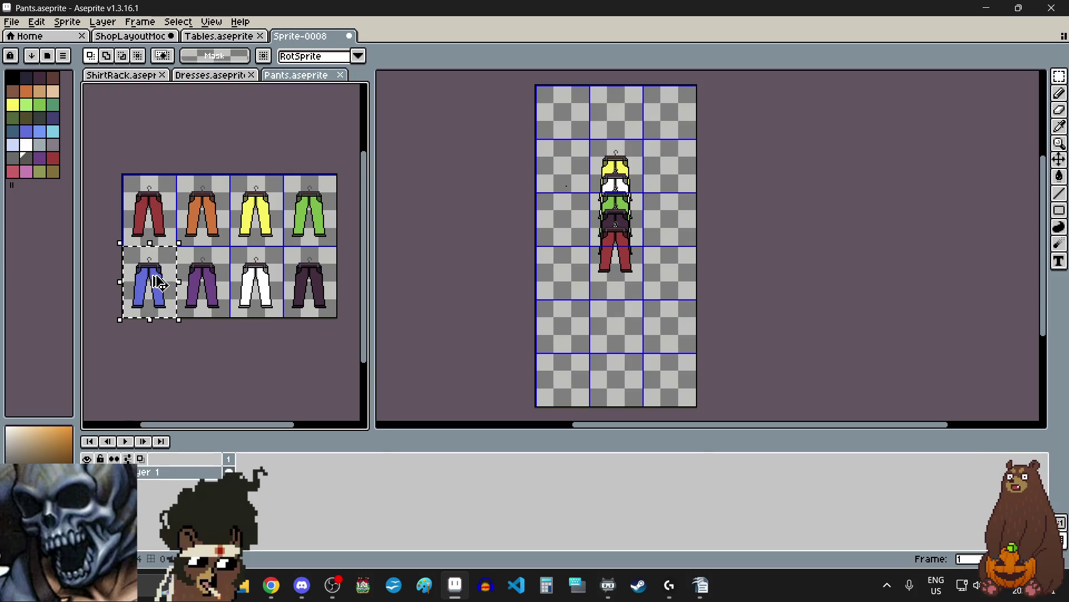
{"action": "left_click", "coordinate": [570, 276]}
{"action": "key", "text": "ctrl+v"}
{"action": "left_click_drag", "start_coordinate": [567, 204], "coordinate": [624, 278]}
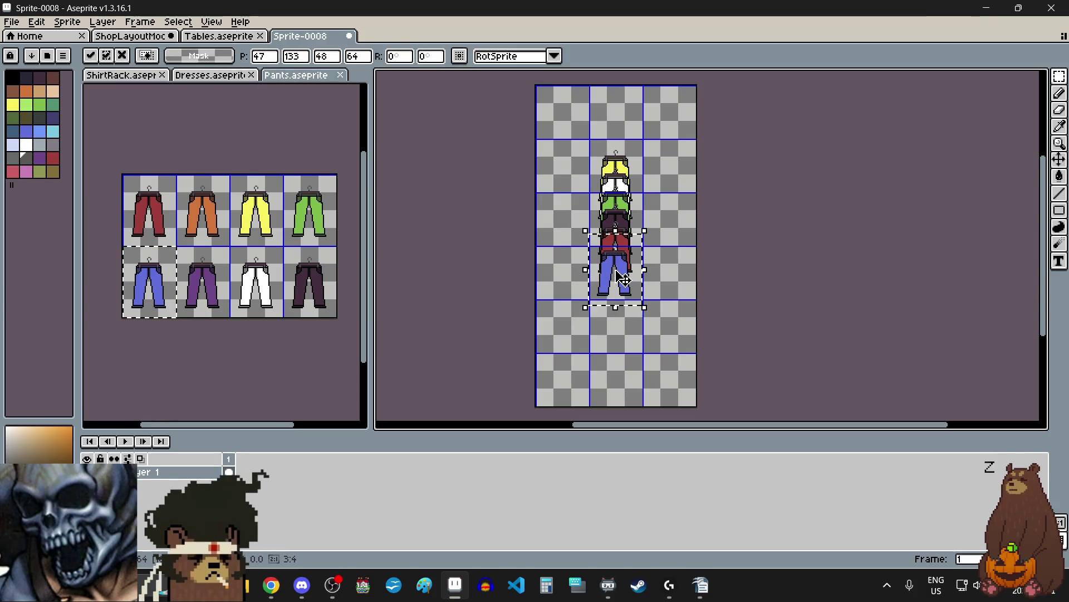
{"action": "scroll", "coordinate": [613, 261], "scroll_direction": "up", "scroll_amount": 5}
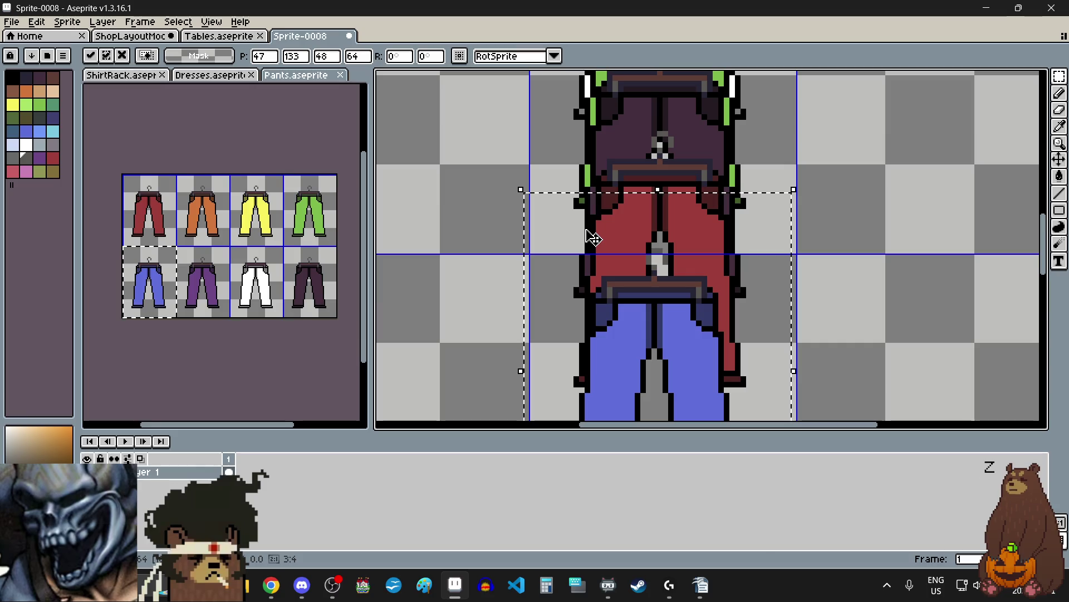
{"action": "left_click_drag", "start_coordinate": [594, 248], "coordinate": [601, 221]}
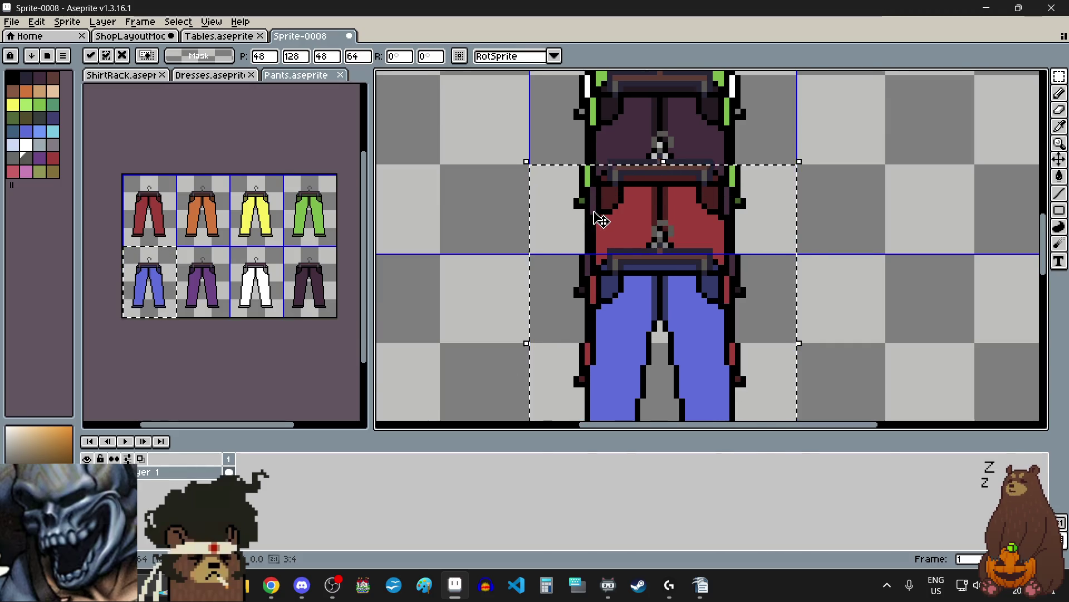
{"action": "scroll", "coordinate": [513, 269], "scroll_direction": "down", "scroll_amount": 1}
{"action": "left_click", "coordinate": [513, 269]}
{"action": "scroll", "coordinate": [504, 273], "scroll_direction": "down", "scroll_amount": 2}
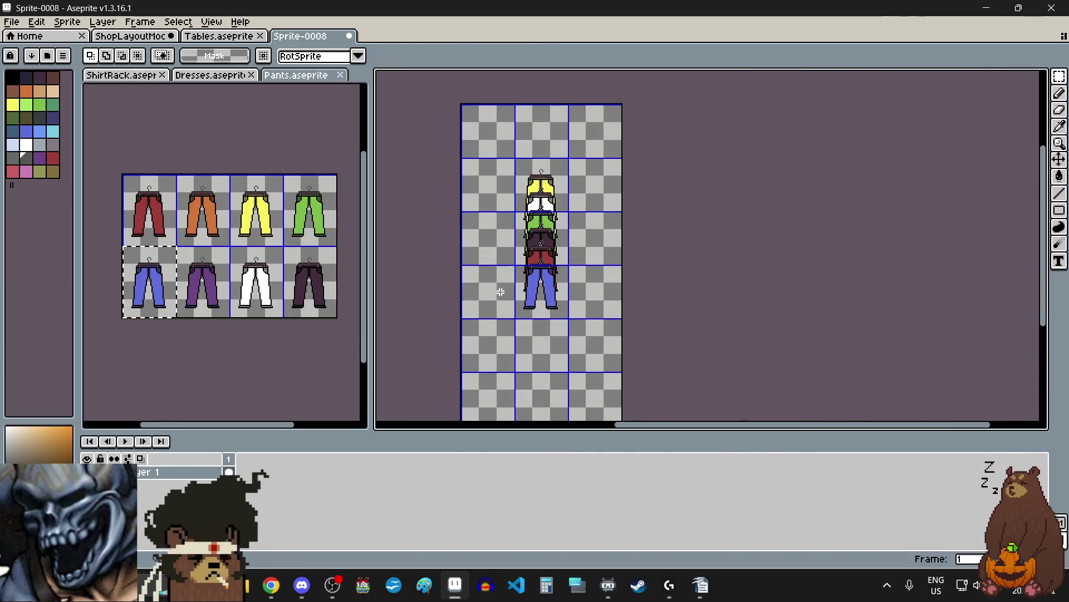
{"action": "scroll", "coordinate": [500, 292], "scroll_direction": "up", "scroll_amount": 1}
- Copy the orange pants and place it below the blue pants
{"action": "left_click", "coordinate": [209, 219]}
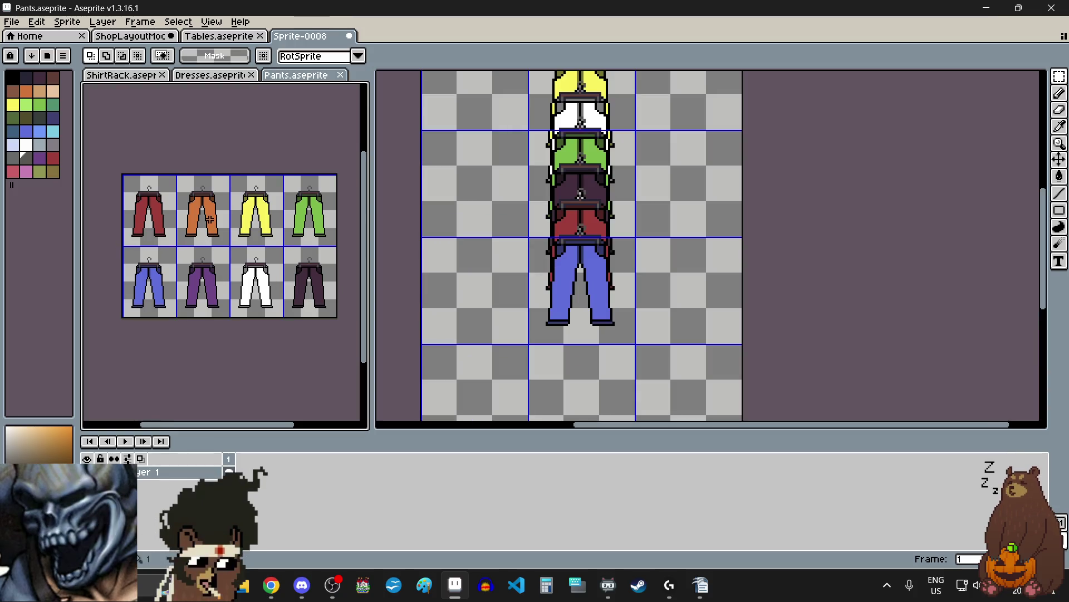
{"action": "left_click", "coordinate": [500, 280]}
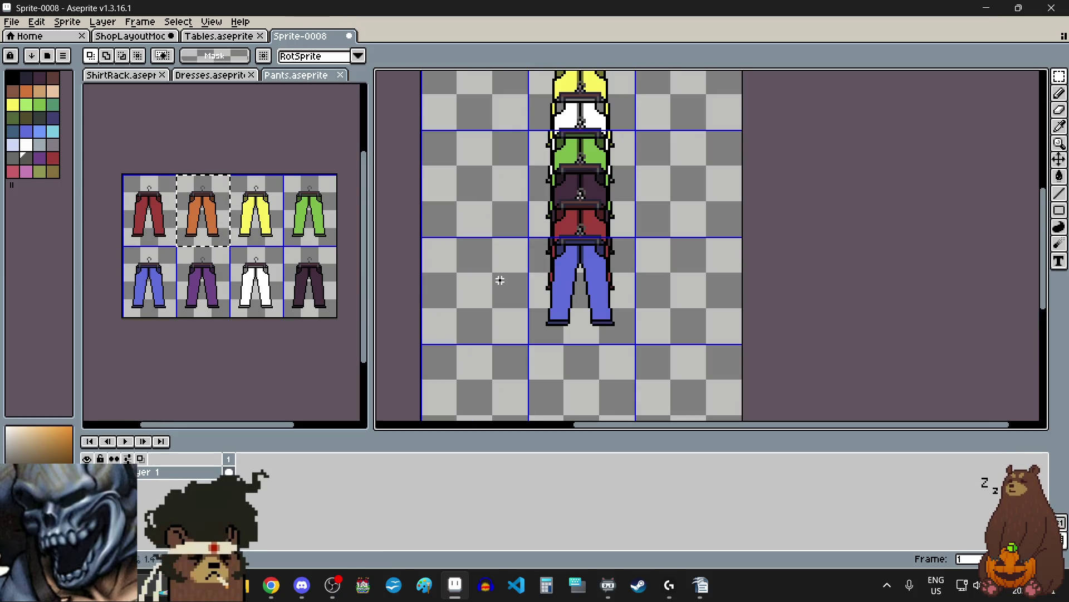
{"action": "key", "text": "ctrl+v"}
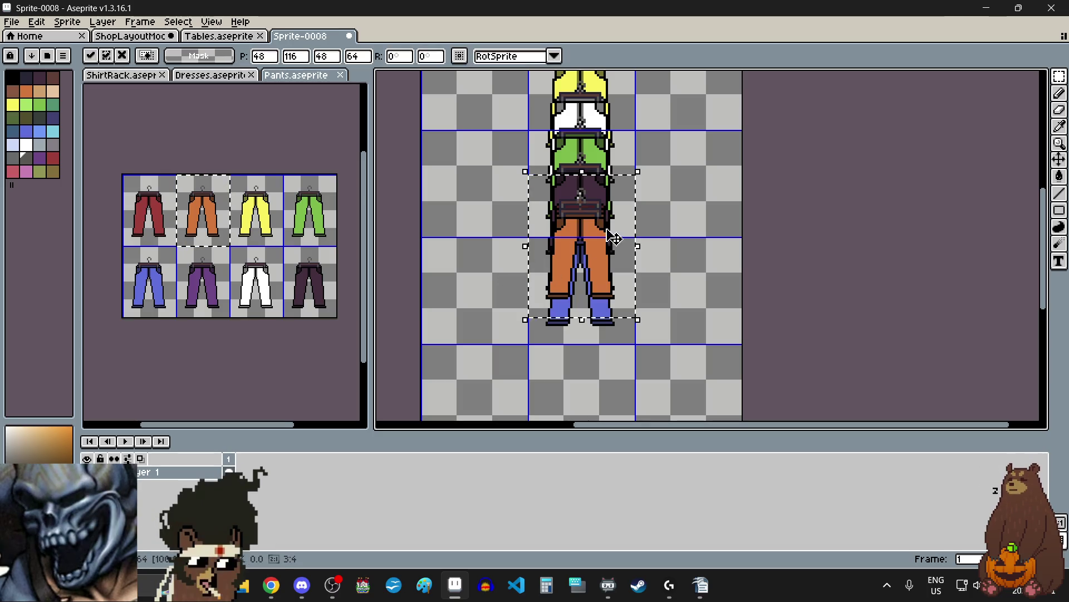
{"action": "mouse_move", "coordinate": [602, 295]}
{"action": "left_mouse_down"}
{"action": "mouse_move", "coordinate": [613, 370]}
{"action": "mouse_move", "coordinate": [608, 333]}
{"action": "left_mouse_up"}
{"action": "scroll", "coordinate": [602, 296], "scroll_direction": "up", "scroll_amount": 7}
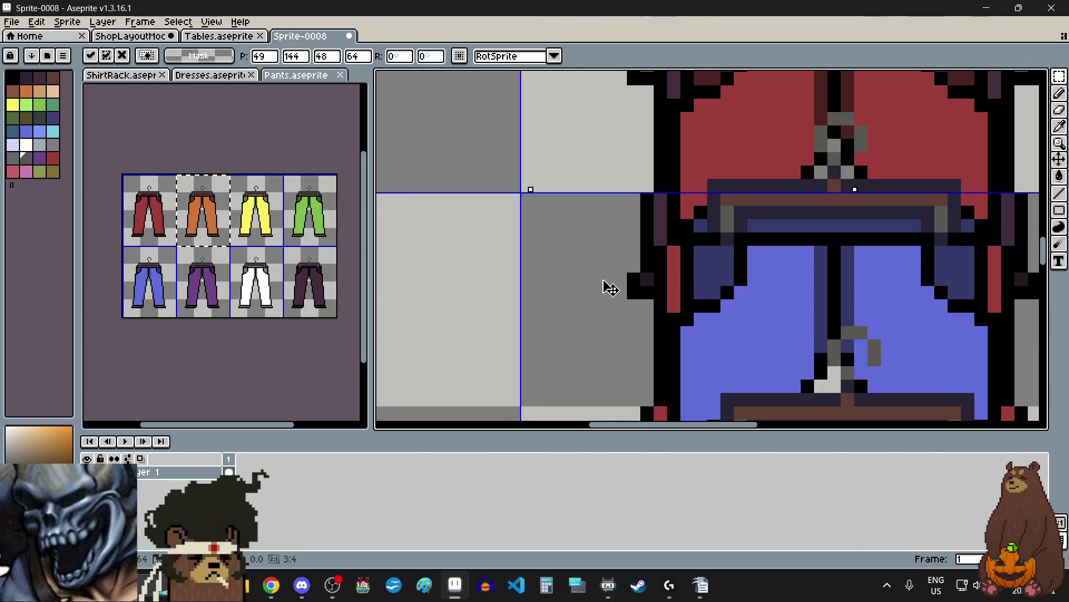
{"action": "scroll", "coordinate": [595, 284], "scroll_direction": "down", "scroll_amount": 6}
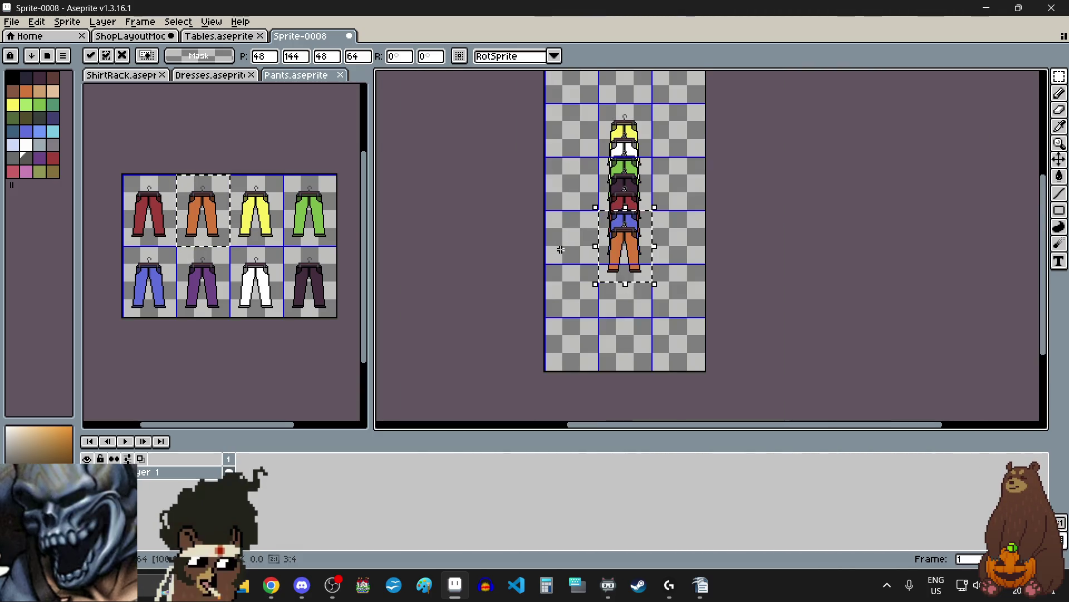
{"action": "left_click", "coordinate": [561, 250]}
{"action": "scroll", "coordinate": [591, 252], "scroll_direction": "up", "scroll_amount": 2}
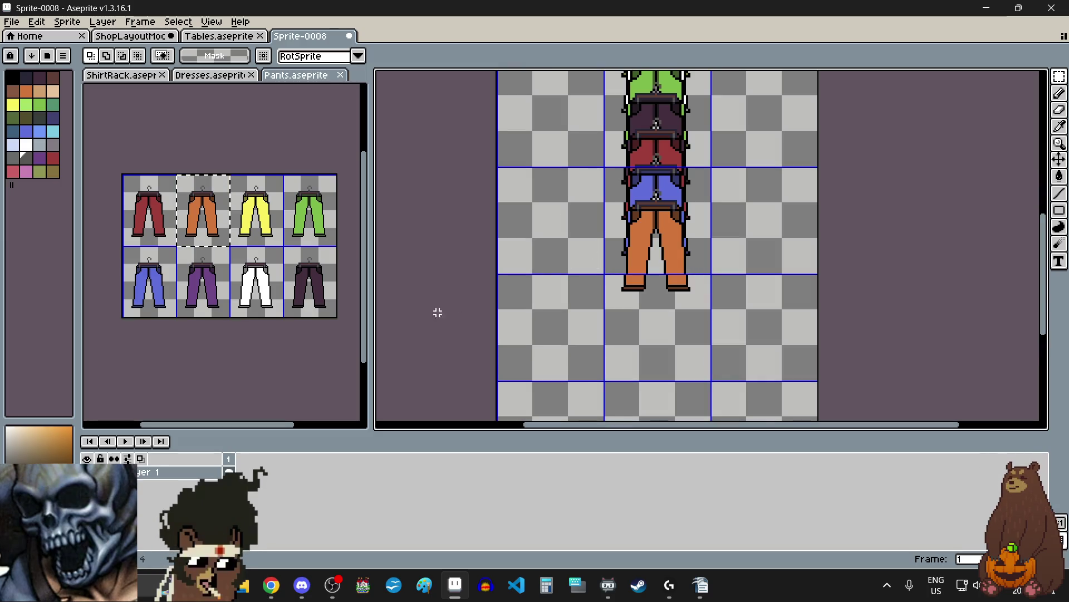
- Copy the purple pants and align it below the orange pants
{"action": "left_click", "coordinate": [209, 278]}
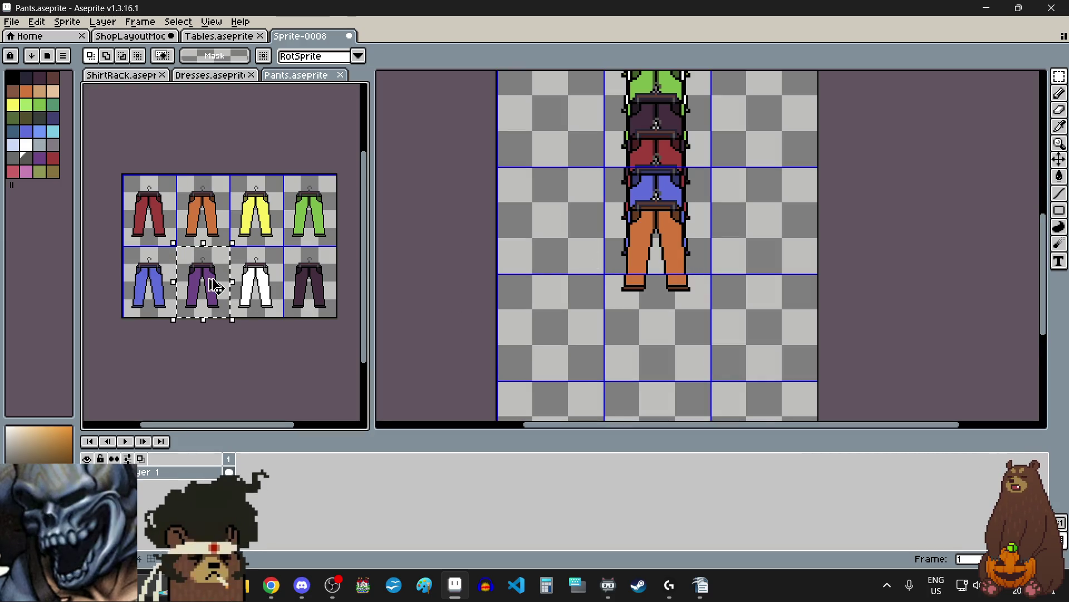
{"action": "left_click", "coordinate": [613, 308]}
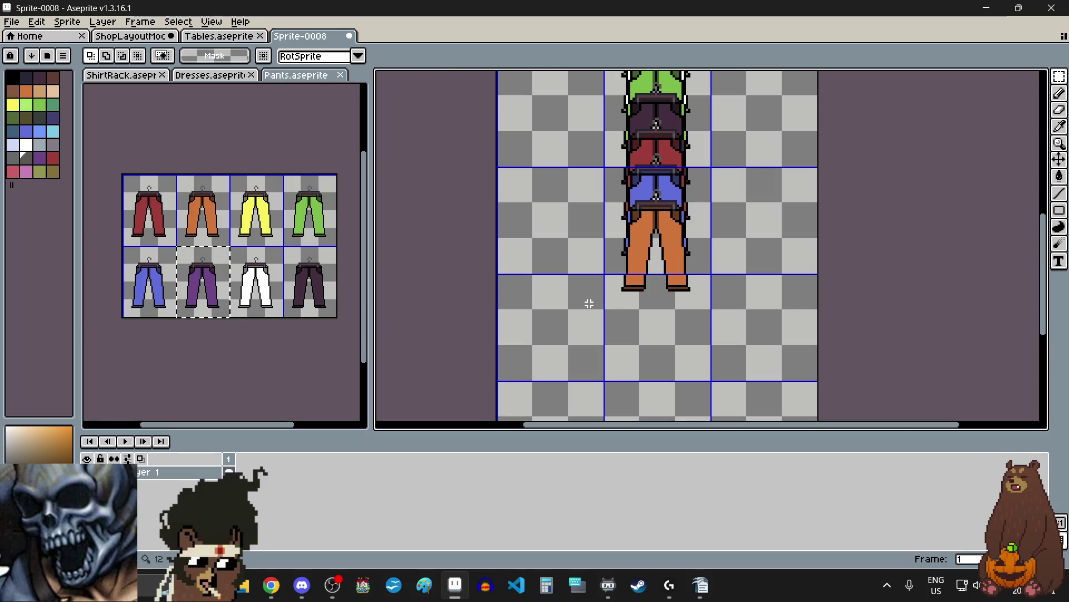
{"action": "key", "text": "ctrl+v"}
{"action": "left_click_drag", "start_coordinate": [662, 243], "coordinate": [663, 289]}
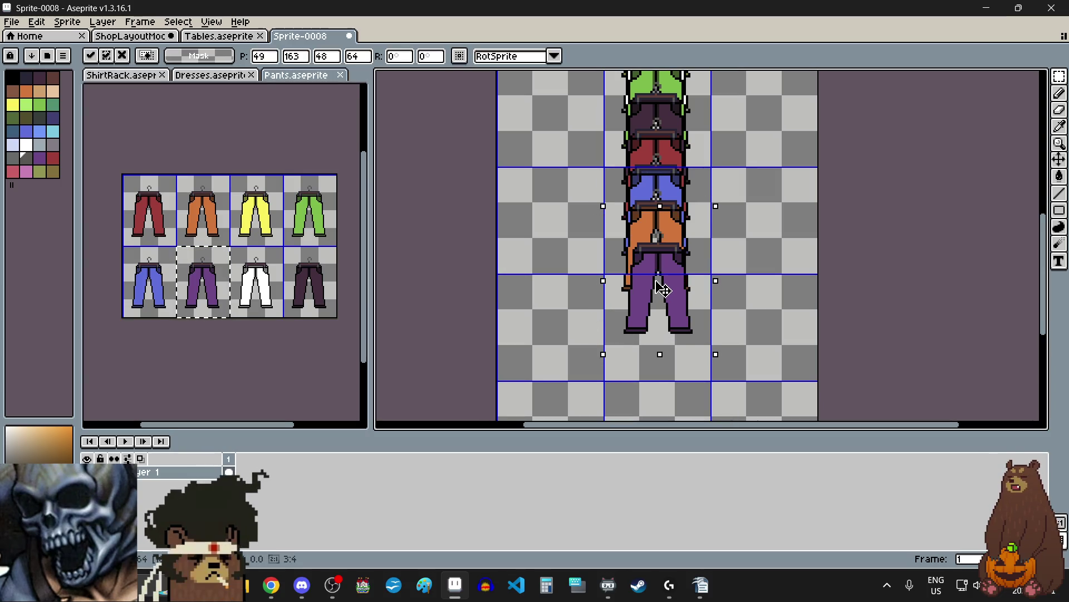
{"action": "scroll", "coordinate": [618, 232], "scroll_direction": "up", "scroll_amount": 4}
{"action": "scroll", "coordinate": [590, 191], "scroll_direction": "down", "scroll_amount": 2}
{"action": "scroll", "coordinate": [629, 278], "scroll_direction": "up", "scroll_amount": 5}
{"action": "left_click_drag", "start_coordinate": [629, 277], "coordinate": [616, 238]}
{"action": "scroll", "coordinate": [616, 239], "scroll_direction": "down", "scroll_amount": 7}
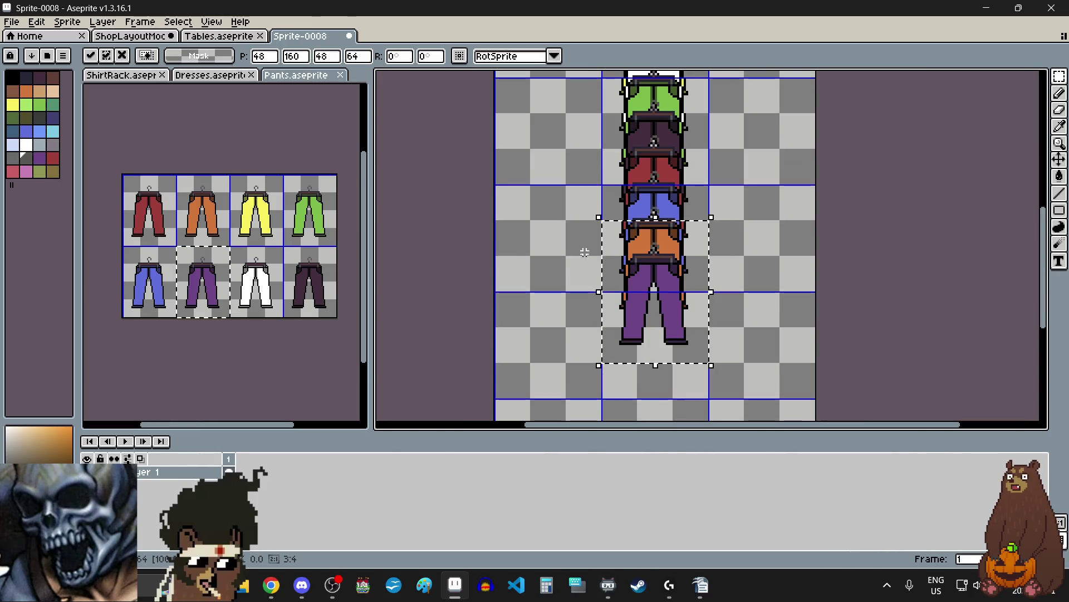
{"action": "left_click", "coordinate": [567, 259]}
{"action": "scroll", "coordinate": [567, 259], "scroll_direction": "down", "scroll_amount": 6}
{"action": "scroll", "coordinate": [567, 259], "scroll_direction": "up", "scroll_amount": 4}
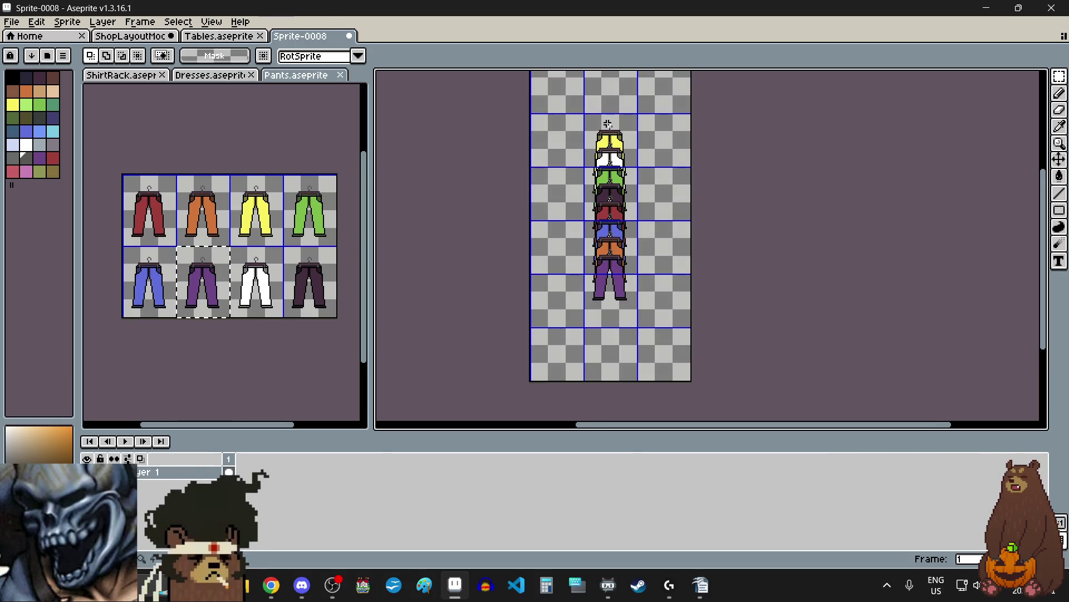
{"action": "scroll", "coordinate": [613, 293], "scroll_direction": "down", "scroll_amount": 3}
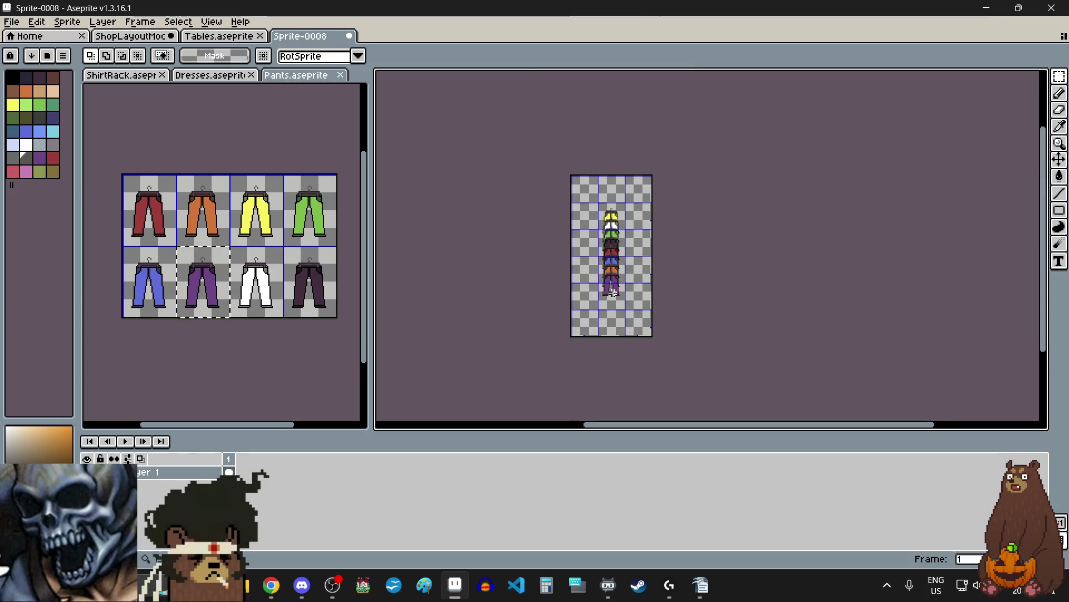
{"action": "scroll", "coordinate": [613, 293], "scroll_direction": "up", "scroll_amount": 2}
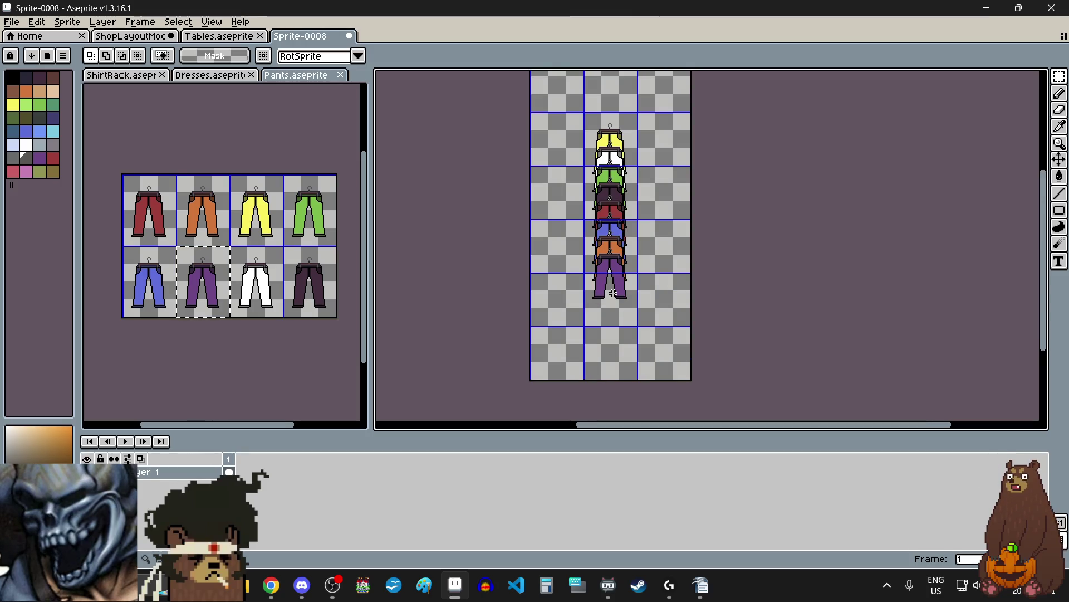
- Copy the yellow pants and place it at the bottom of the stack
{"action": "left_click", "coordinate": [260, 218]}
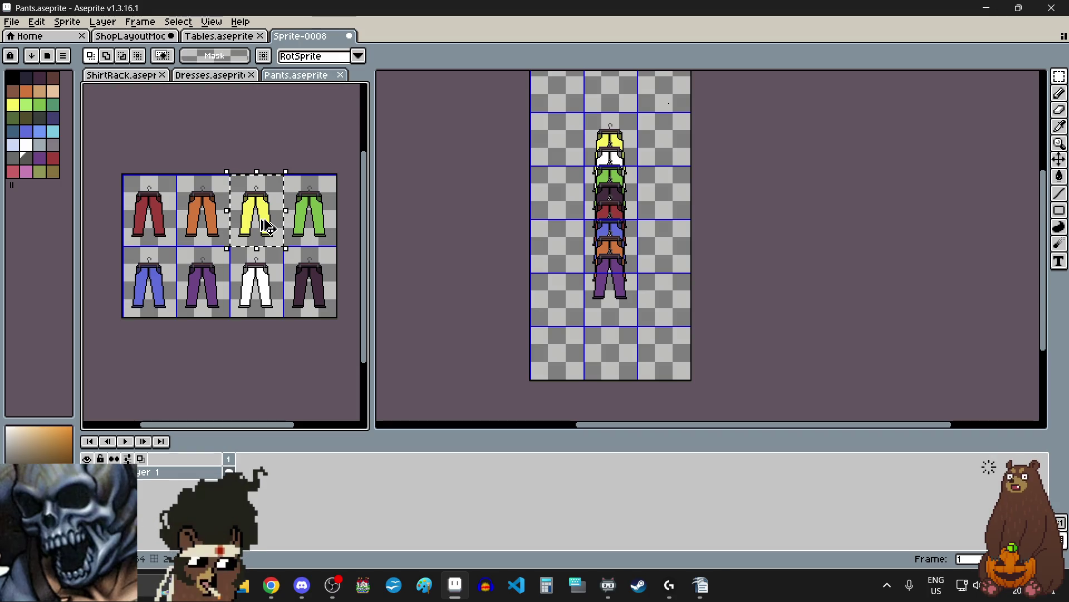
{"action": "left_click", "coordinate": [581, 291]}
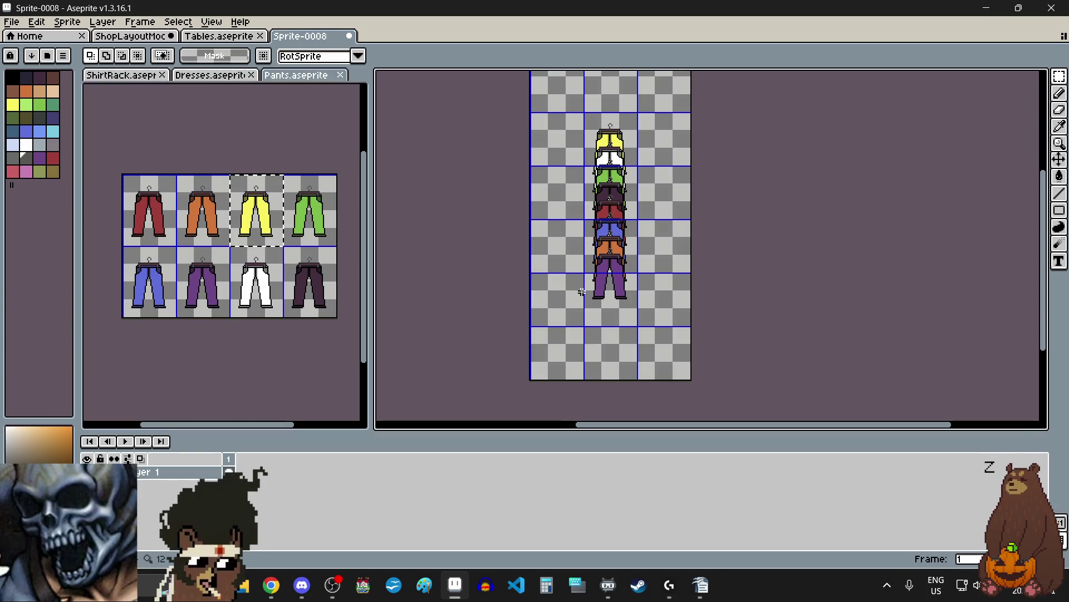
{"action": "key", "text": "ctrl+v"}
{"action": "mouse_move", "coordinate": [672, 127]}
{"action": "left_mouse_down"}
{"action": "mouse_move", "coordinate": [628, 317]}
{"action": "mouse_move", "coordinate": [597, 301]}
{"action": "left_mouse_up"}
{"action": "scroll", "coordinate": [619, 312], "scroll_direction": "up", "scroll_amount": 5}
{"action": "scroll", "coordinate": [617, 336], "scroll_direction": "up", "scroll_amount": 2}
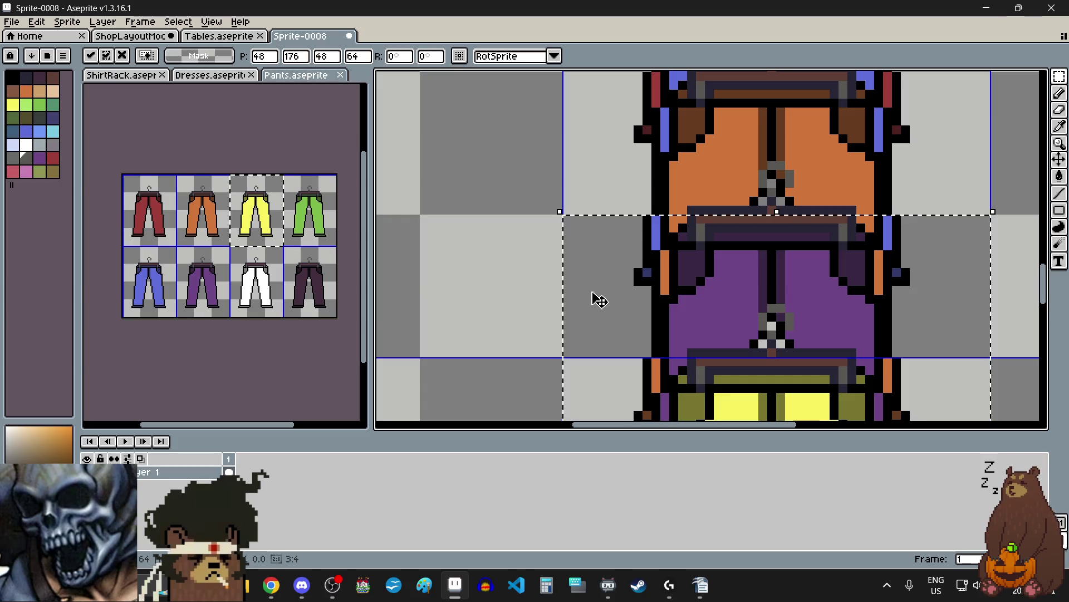
{"action": "scroll", "coordinate": [597, 301], "scroll_direction": "down", "scroll_amount": 6}
{"action": "left_click", "coordinate": [546, 337]}
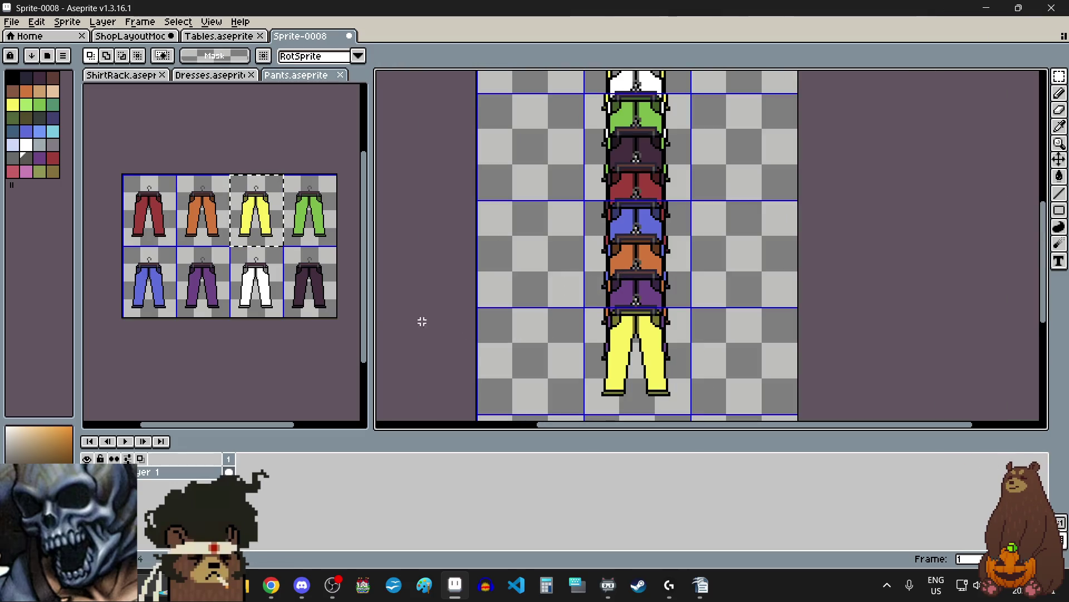
- Copy the white pants and place it under the yellow pants to finish the column
{"action": "left_click", "coordinate": [278, 288]}
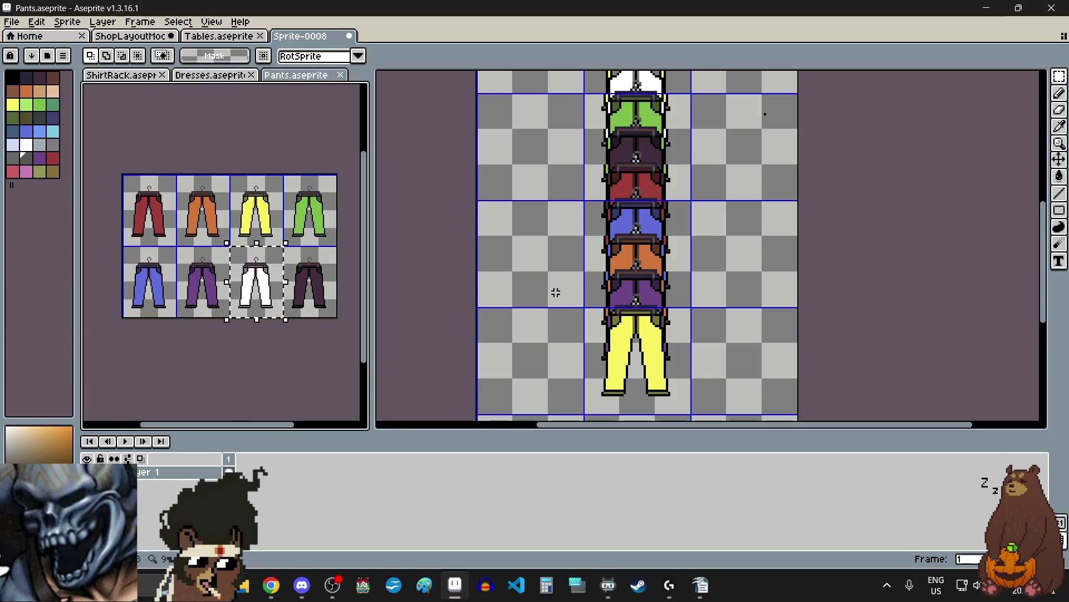
{"action": "left_click", "coordinate": [543, 308]}
{"action": "scroll", "coordinate": [535, 301], "scroll_direction": "down", "scroll_amount": 2}
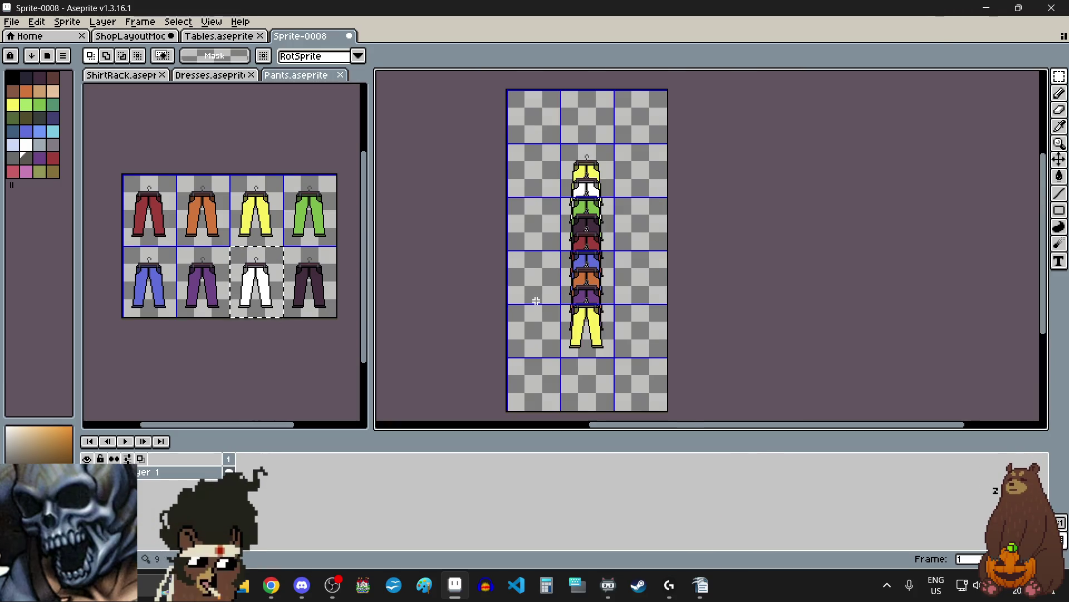
{"action": "scroll", "coordinate": [577, 376], "scroll_direction": "up", "scroll_amount": 2}
{"action": "key", "text": "ctrl+v"}
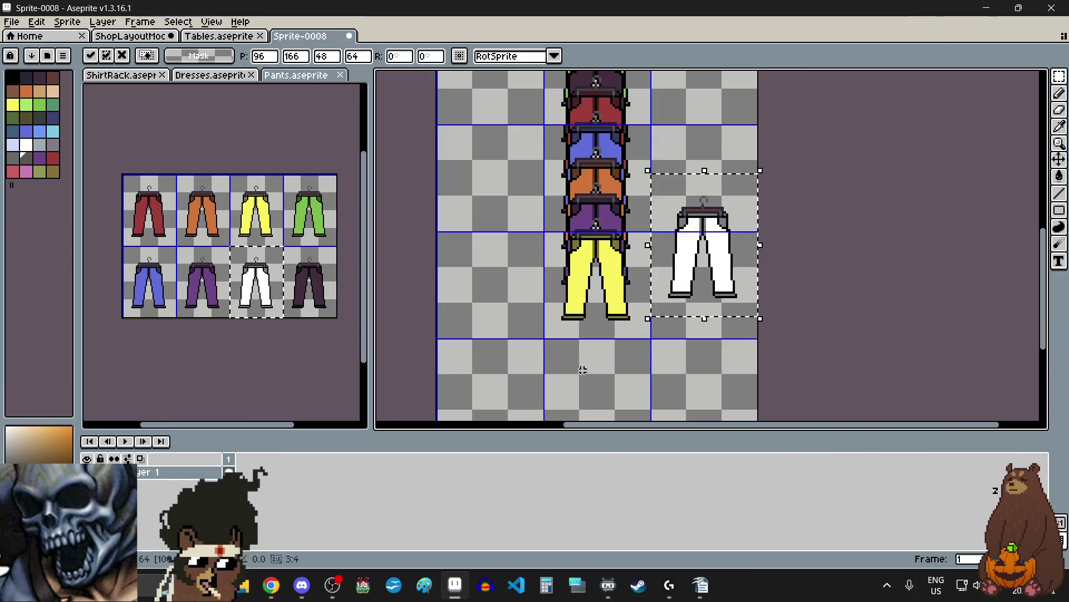
{"action": "mouse_move", "coordinate": [709, 233]}
{"action": "left_mouse_down"}
{"action": "mouse_move", "coordinate": [612, 302]}
{"action": "mouse_move", "coordinate": [549, 269]}
{"action": "left_mouse_up"}
{"action": "scroll", "coordinate": [560, 236], "scroll_direction": "up", "scroll_amount": 2}
{"action": "scroll", "coordinate": [537, 272], "scroll_direction": "up", "scroll_amount": 2}
{"action": "scroll", "coordinate": [549, 270], "scroll_direction": "down", "scroll_amount": 2}
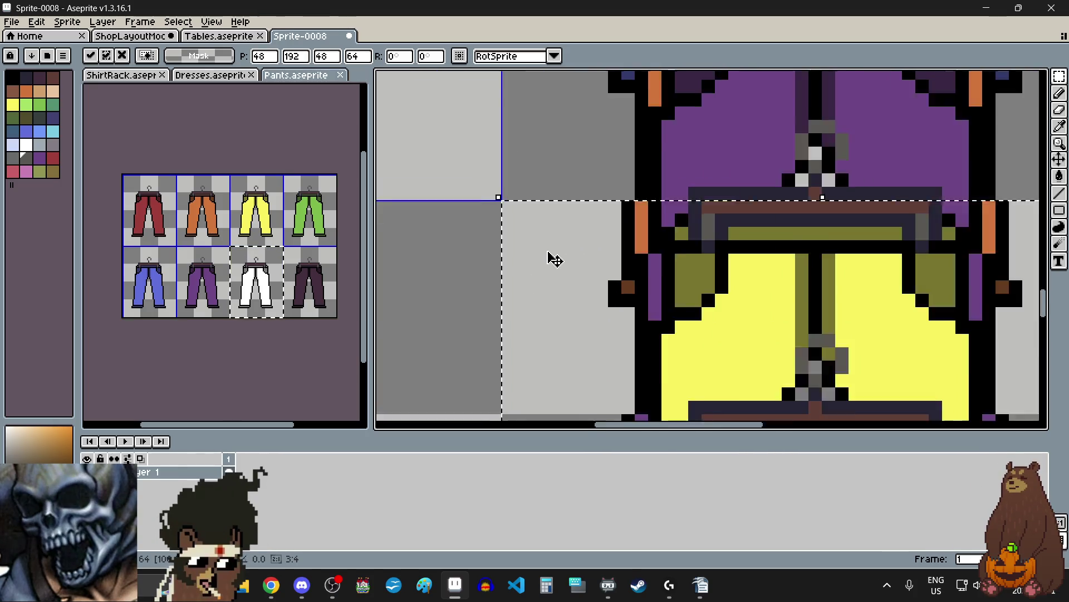
{"action": "key", "text": "Return"}
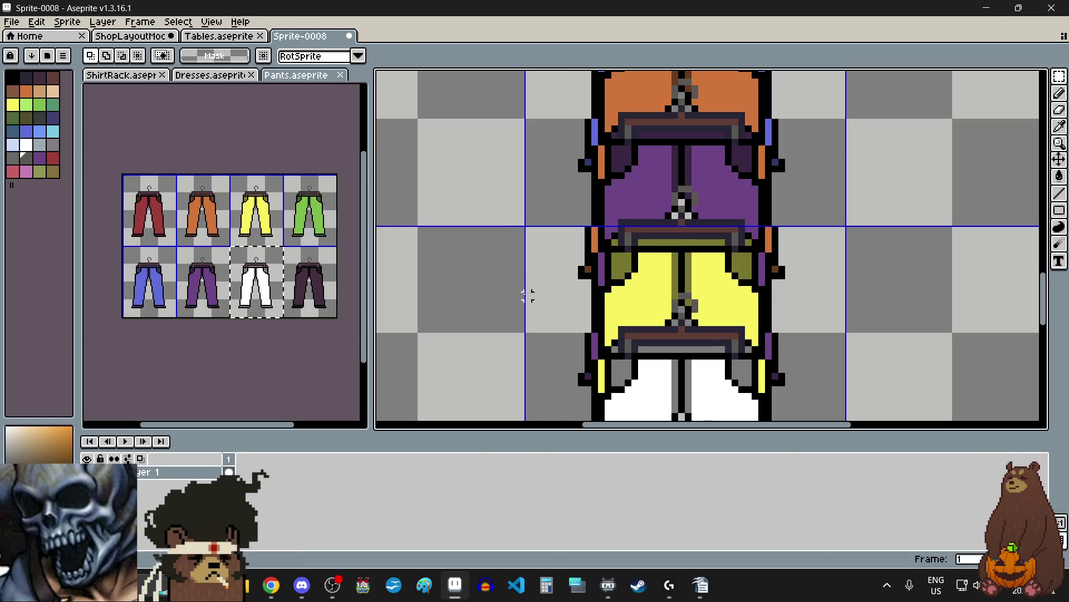
{"action": "scroll", "coordinate": [579, 264], "scroll_direction": "down", "scroll_amount": 4}
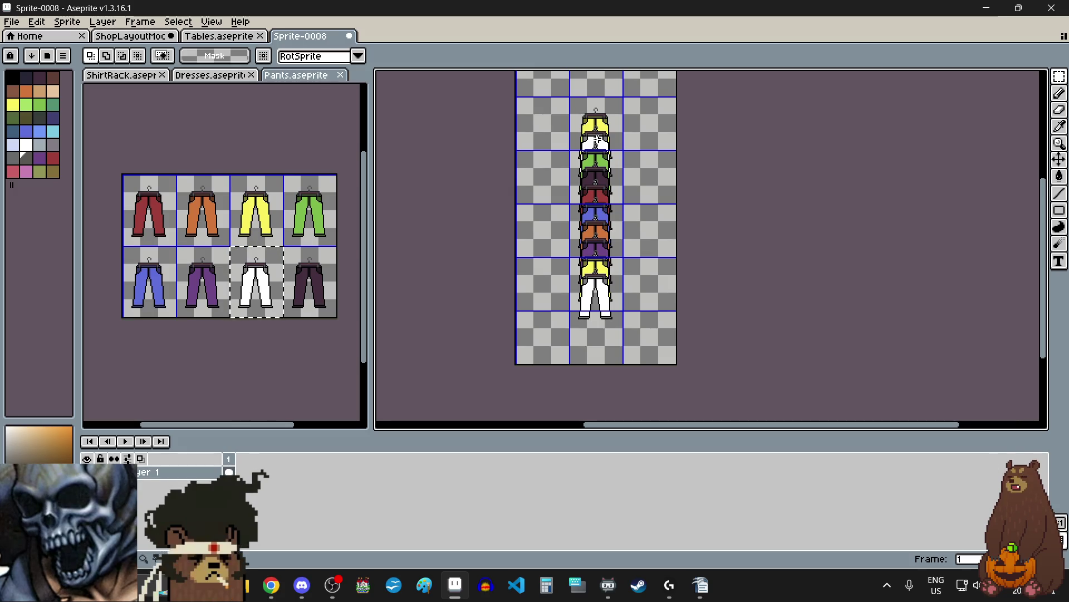
{"action": "scroll", "coordinate": [591, 98], "scroll_direction": "up", "scroll_amount": 2}
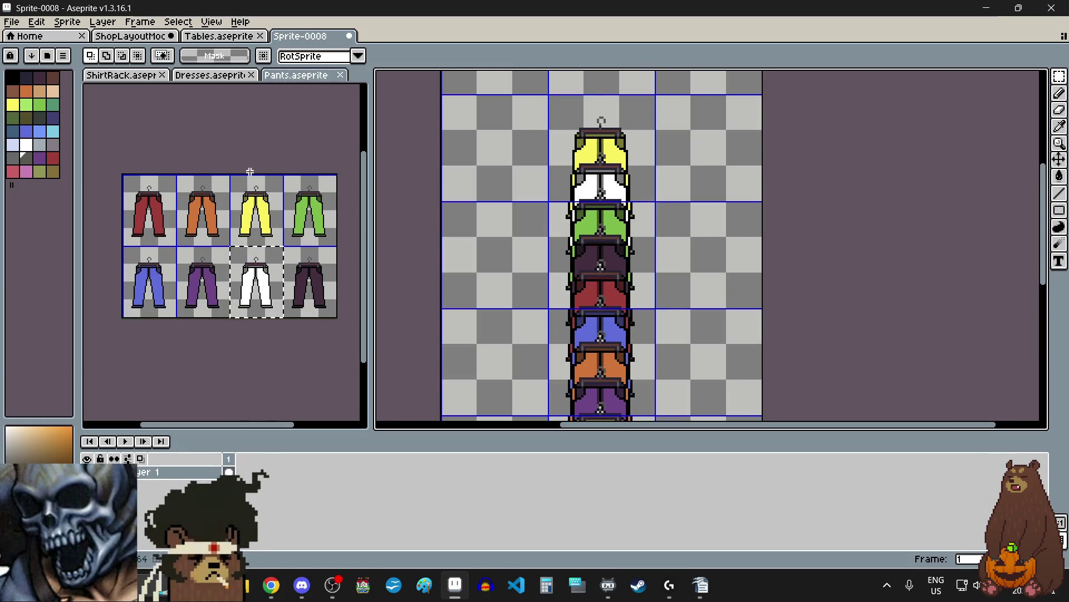
{"action": "left_click", "coordinate": [311, 258]}
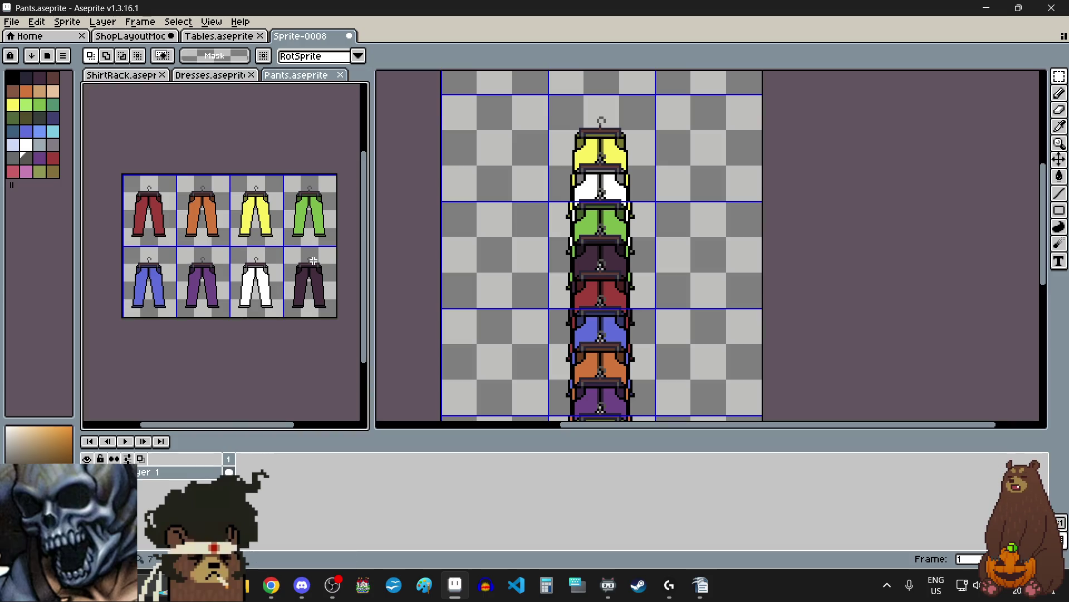
- Close the Dresses sprite and eyedrop the brown pole colour from the shirt rack
{"action": "left_click", "coordinate": [202, 83]}
{"action": "left_click", "coordinate": [252, 76]}
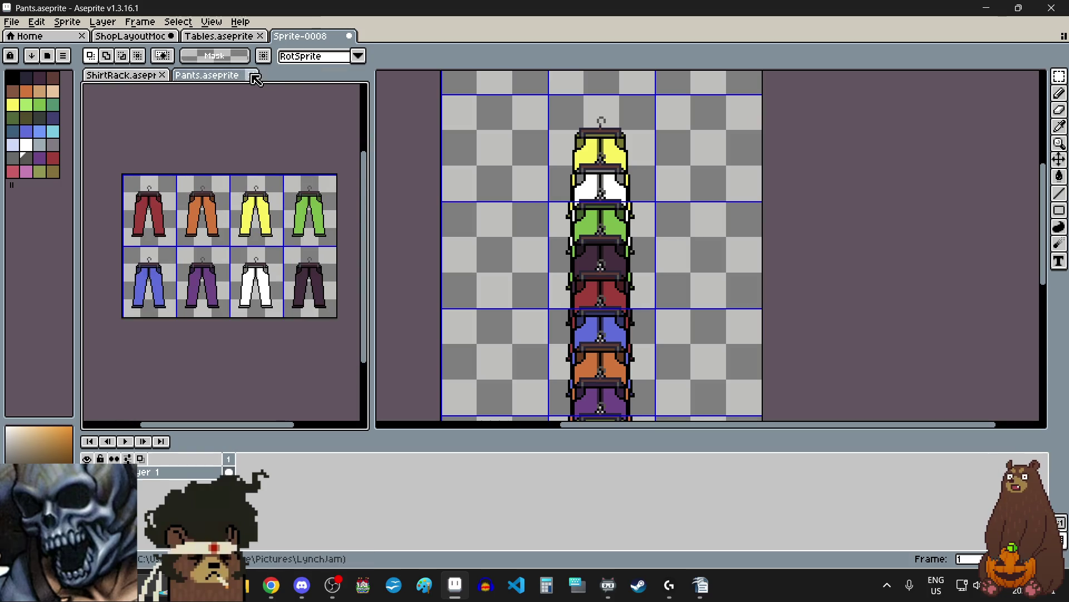
{"action": "left_click", "coordinate": [143, 81]}
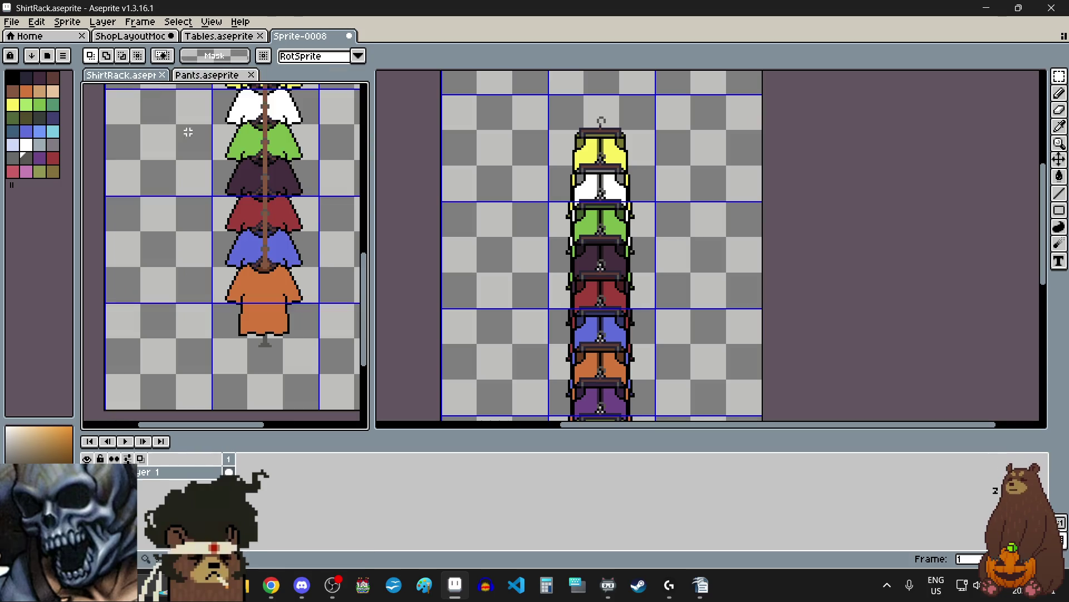
{"action": "left_click", "coordinate": [1058, 132]}
{"action": "scroll", "coordinate": [276, 267], "scroll_direction": "up", "scroll_amount": 3}
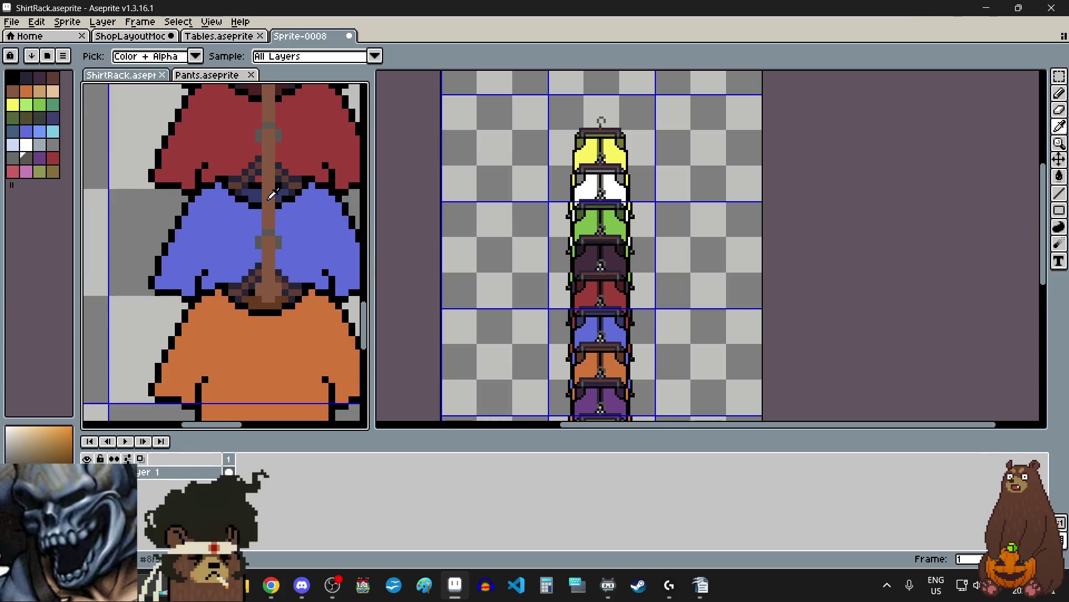
{"action": "left_click", "coordinate": [665, 301]}
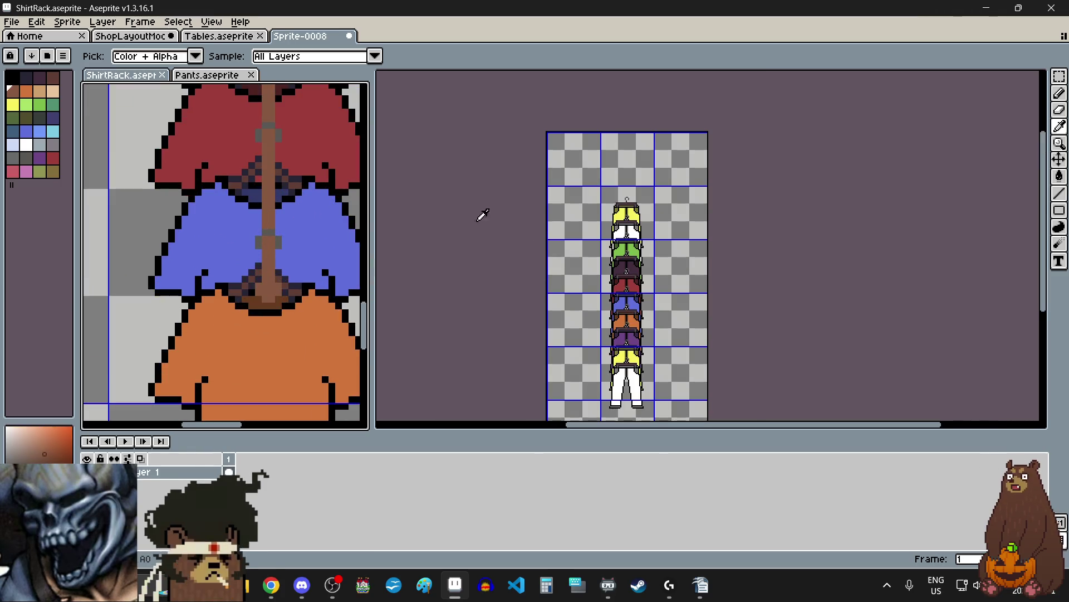
- Check the ShopLayoutMockup, then return to Sprite-0008 with the Line tool
{"action": "left_click", "coordinate": [148, 36]}
{"action": "scroll", "coordinate": [622, 329], "scroll_direction": "up", "scroll_amount": 3}
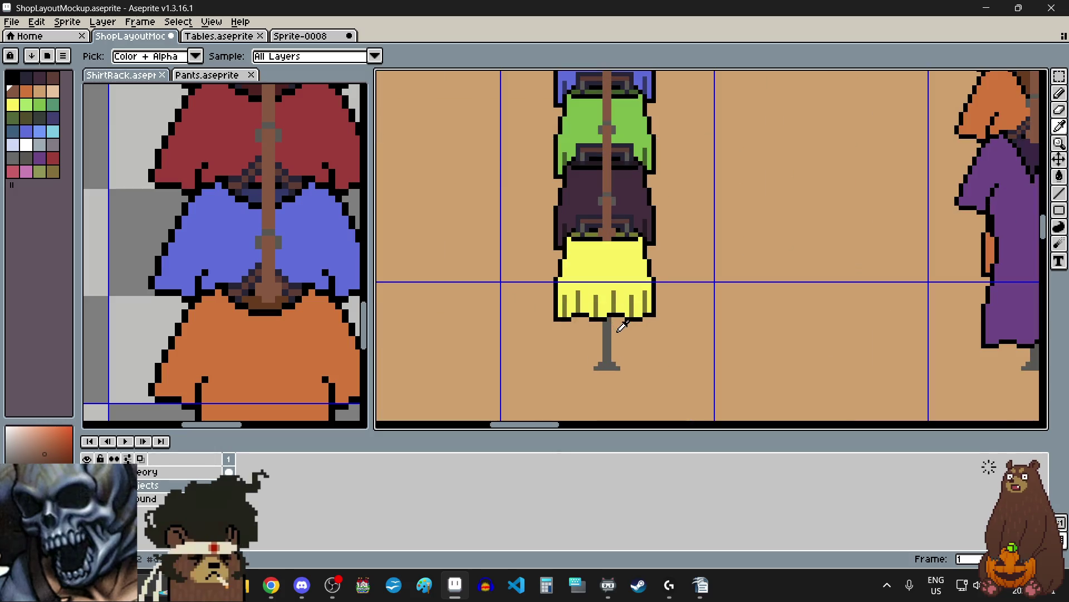
{"action": "scroll", "coordinate": [624, 328], "scroll_direction": "down", "scroll_amount": 1}
{"action": "scroll", "coordinate": [620, 324], "scroll_direction": "down", "scroll_amount": 3}
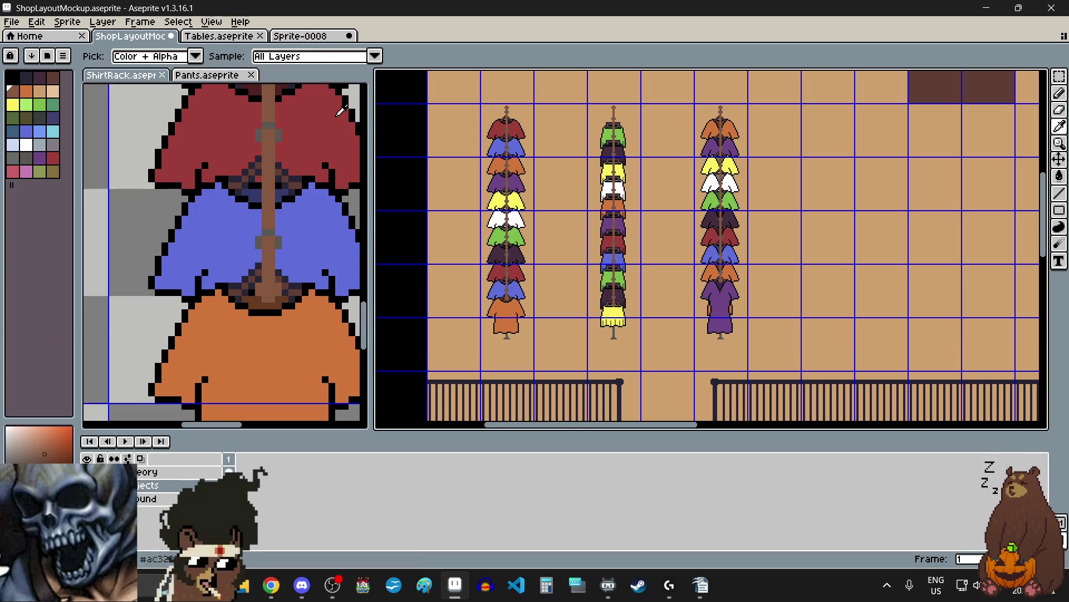
{"action": "left_click", "coordinate": [301, 38]}
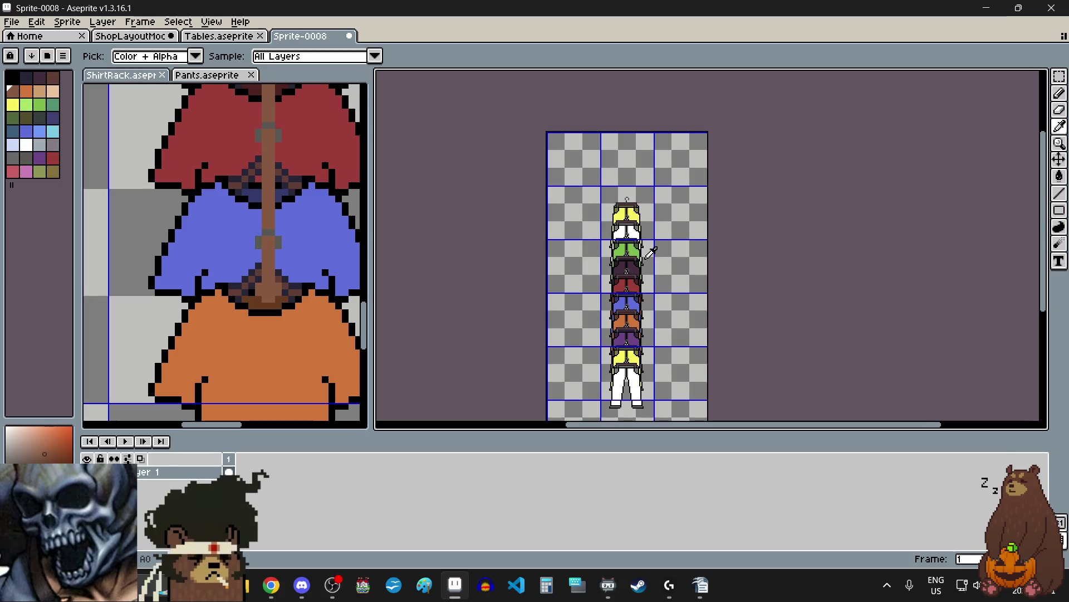
{"action": "scroll", "coordinate": [645, 248], "scroll_direction": "down", "scroll_amount": 1}
{"action": "scroll", "coordinate": [644, 267], "scroll_direction": "up", "scroll_amount": 1}
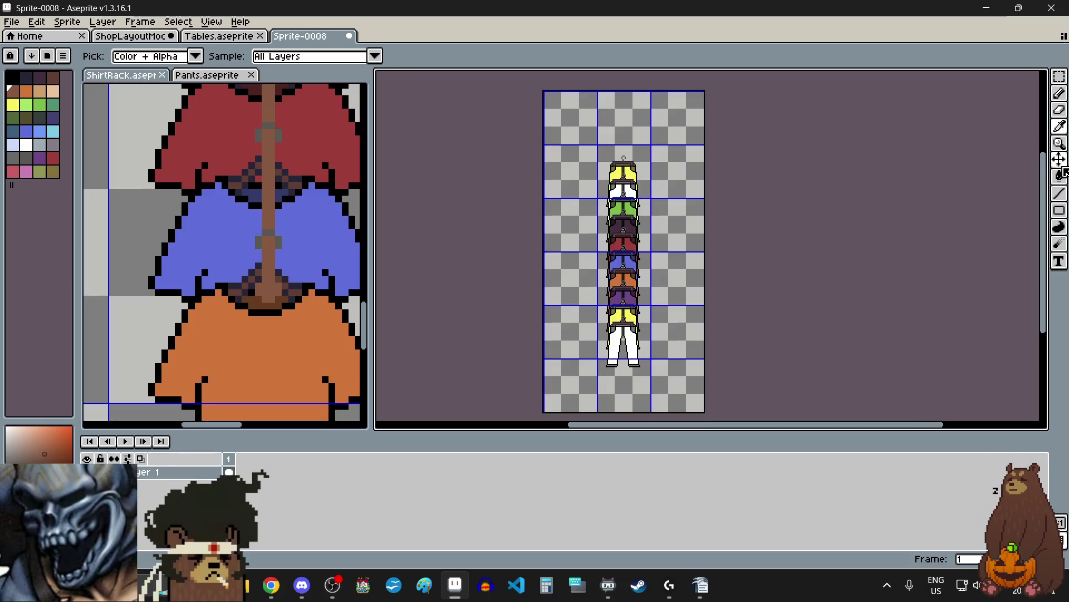
{"action": "left_click", "coordinate": [1063, 196]}
- Paint the brown pole down from the top hanger through the yellow, green and dark pants
{"action": "scroll", "coordinate": [623, 181], "scroll_direction": "up", "scroll_amount": 4}
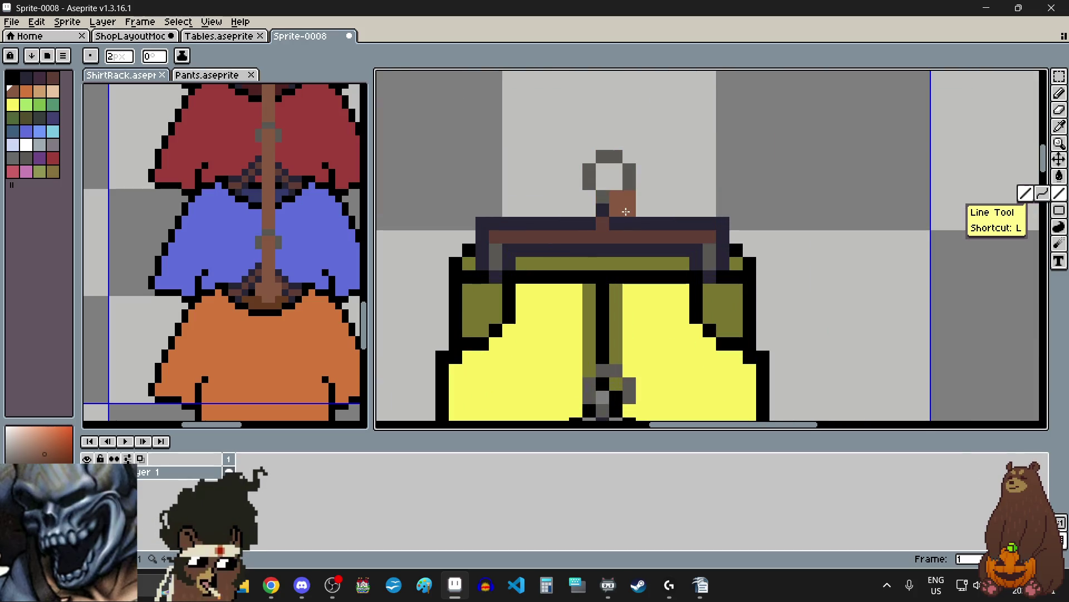
{"action": "scroll", "coordinate": [609, 190], "scroll_direction": "down", "scroll_amount": 2}
{"action": "scroll", "coordinate": [599, 223], "scroll_direction": "up", "scroll_amount": 1}
{"action": "left_click_drag", "start_coordinate": [615, 156], "coordinate": [619, 280]}
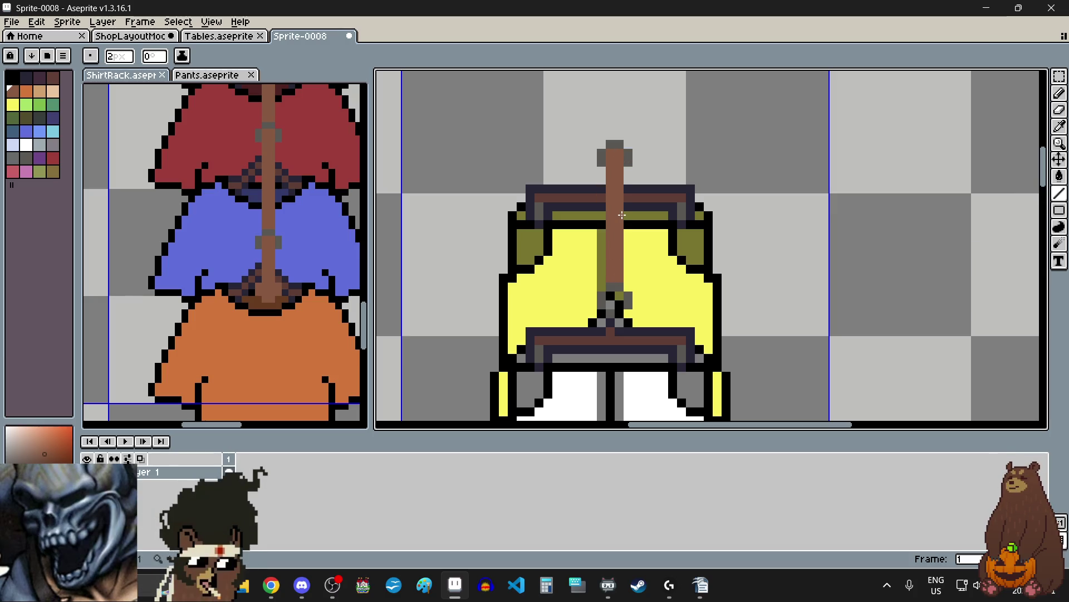
{"action": "scroll", "coordinate": [619, 279], "scroll_direction": "down", "scroll_amount": 2}
{"action": "scroll", "coordinate": [673, 291], "scroll_direction": "up", "scroll_amount": 3}
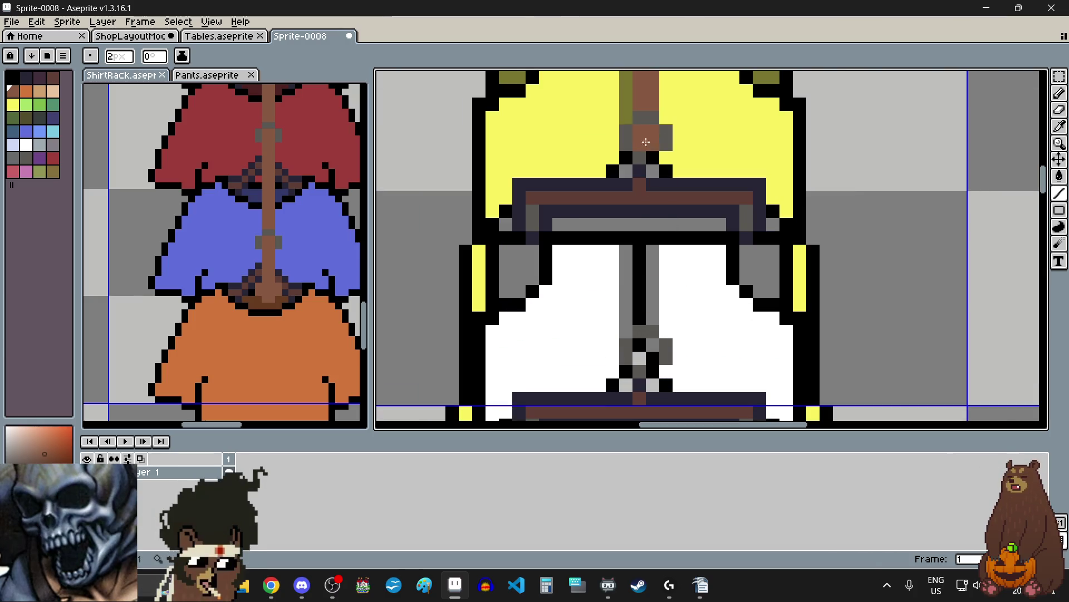
{"action": "left_click_drag", "start_coordinate": [653, 145], "coordinate": [654, 270]}
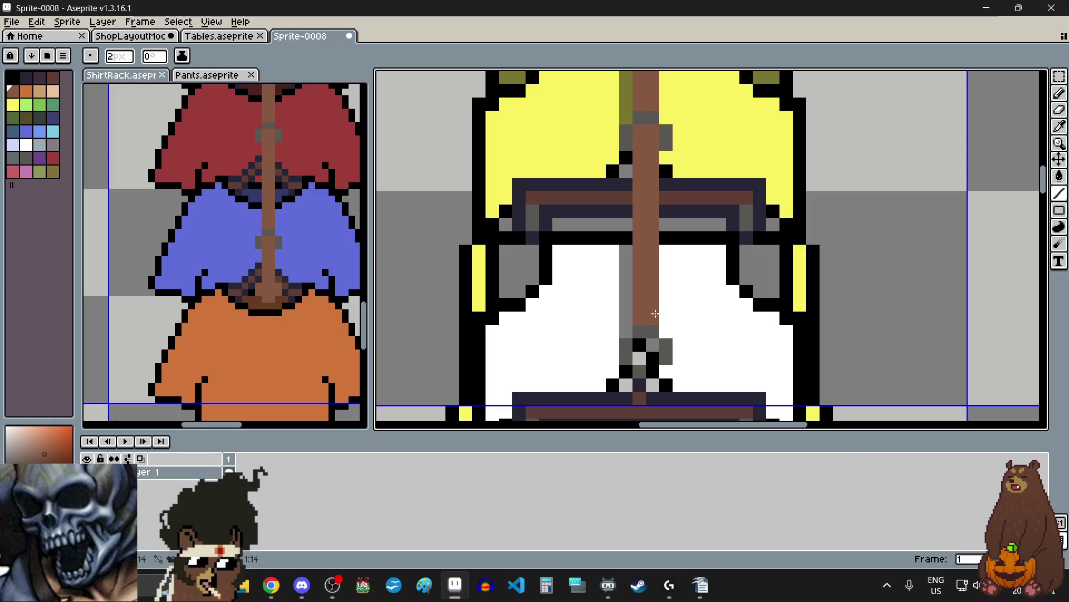
{"action": "scroll", "coordinate": [655, 314], "scroll_direction": "down", "scroll_amount": 3}
{"action": "scroll", "coordinate": [646, 165], "scroll_direction": "up", "scroll_amount": 3}
{"action": "left_click_drag", "start_coordinate": [645, 114], "coordinate": [647, 317]}
{"action": "scroll", "coordinate": [646, 320], "scroll_direction": "down", "scroll_amount": 2}
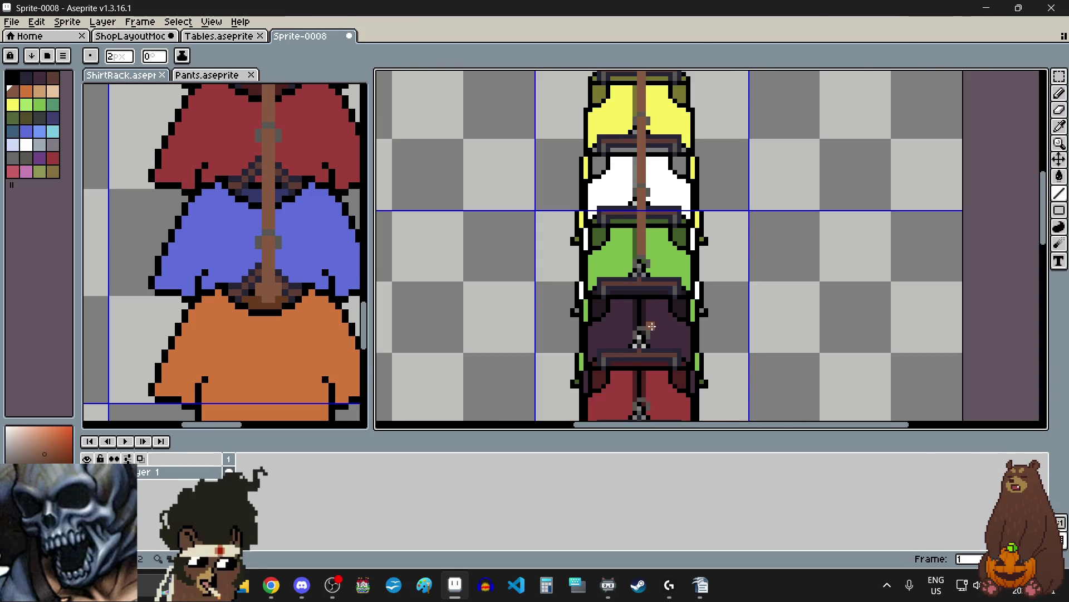
{"action": "scroll", "coordinate": [649, 321], "scroll_direction": "up", "scroll_amount": 1}
{"action": "scroll", "coordinate": [641, 256], "scroll_direction": "up", "scroll_amount": 1}
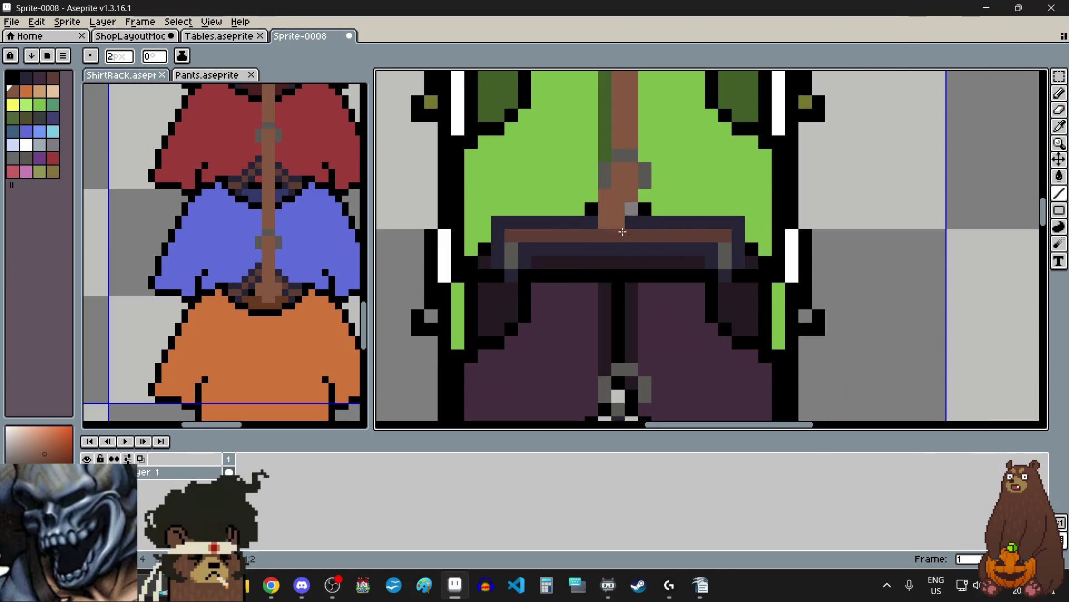
{"action": "left_click_drag", "start_coordinate": [625, 210], "coordinate": [629, 342]}
{"action": "scroll", "coordinate": [629, 353], "scroll_direction": "down", "scroll_amount": 3}
{"action": "scroll", "coordinate": [610, 324], "scroll_direction": "up", "scroll_amount": 2}
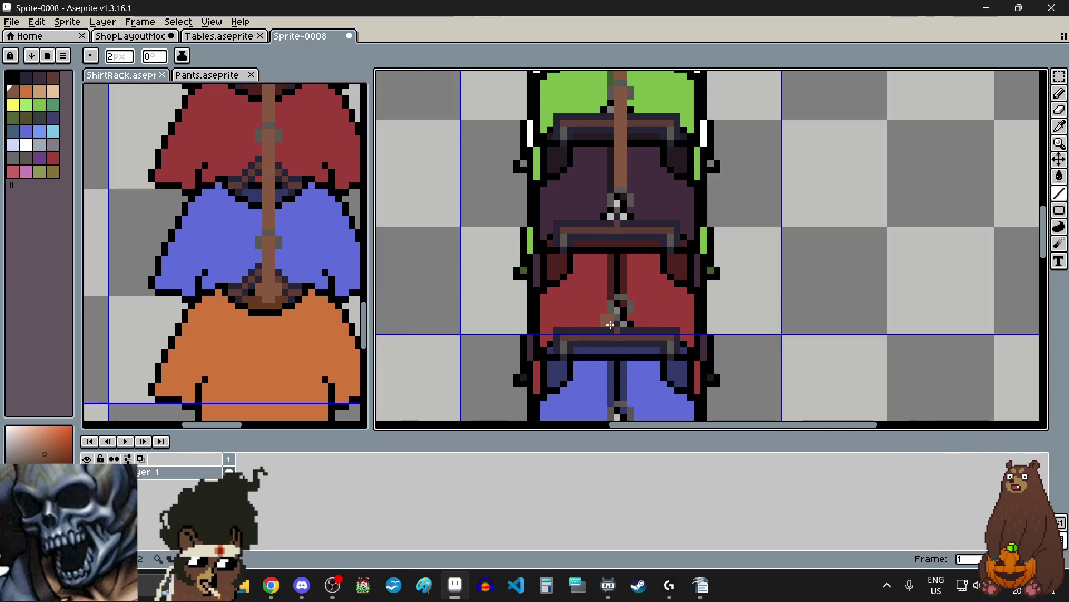
{"action": "scroll", "coordinate": [598, 300], "scroll_direction": "up", "scroll_amount": 2}
{"action": "left_click_drag", "start_coordinate": [647, 104], "coordinate": [651, 287]}
{"action": "scroll", "coordinate": [652, 287], "scroll_direction": "down", "scroll_amount": 3}
{"action": "scroll", "coordinate": [649, 262], "scroll_direction": "up", "scroll_amount": 3}
- Extend the brown pole further down through the blue, orange and purple pants
{"action": "left_click", "coordinate": [632, 140]}
{"action": "left_click_drag", "start_coordinate": [638, 134], "coordinate": [649, 299]}
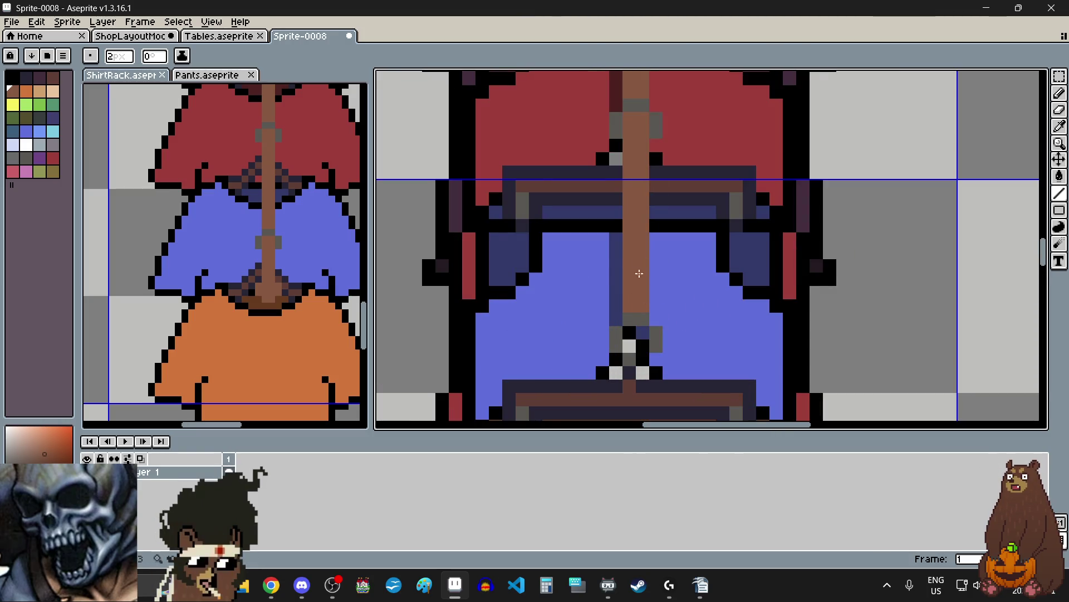
{"action": "scroll", "coordinate": [642, 284], "scroll_direction": "down", "scroll_amount": 3}
{"action": "scroll", "coordinate": [636, 300], "scroll_direction": "up", "scroll_amount": 3}
{"action": "left_click", "coordinate": [648, 195]}
{"action": "left_click_drag", "start_coordinate": [648, 241], "coordinate": [640, 327]}
{"action": "scroll", "coordinate": [640, 334], "scroll_direction": "down", "scroll_amount": 3}
{"action": "scroll", "coordinate": [640, 365], "scroll_direction": "up", "scroll_amount": 3}
{"action": "left_click", "coordinate": [650, 284]}
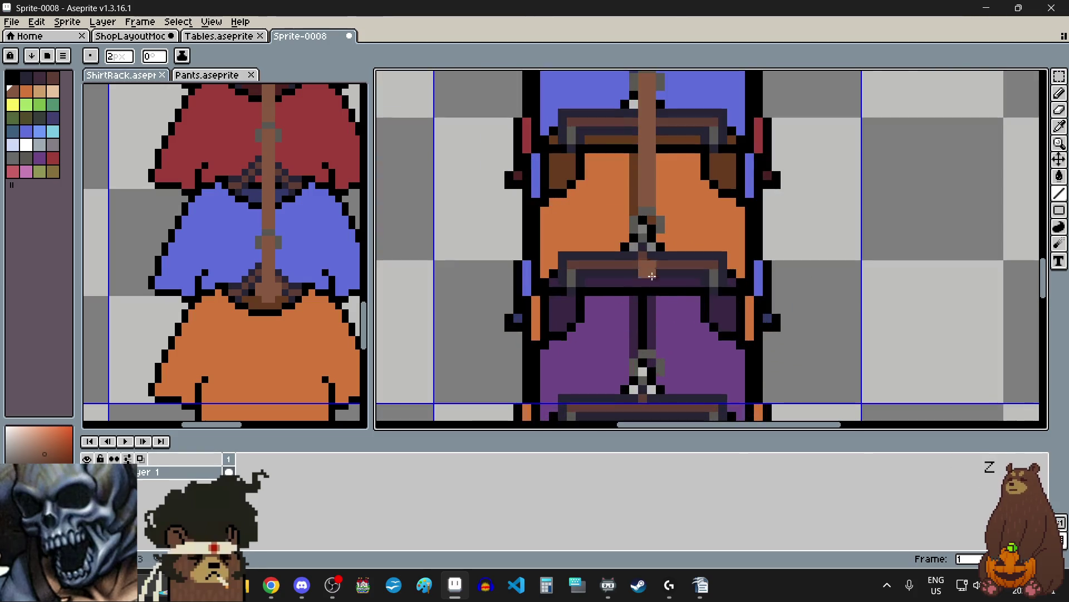
{"action": "left_click_drag", "start_coordinate": [648, 226], "coordinate": [646, 347]}
{"action": "scroll", "coordinate": [643, 356], "scroll_direction": "down", "scroll_amount": 3}
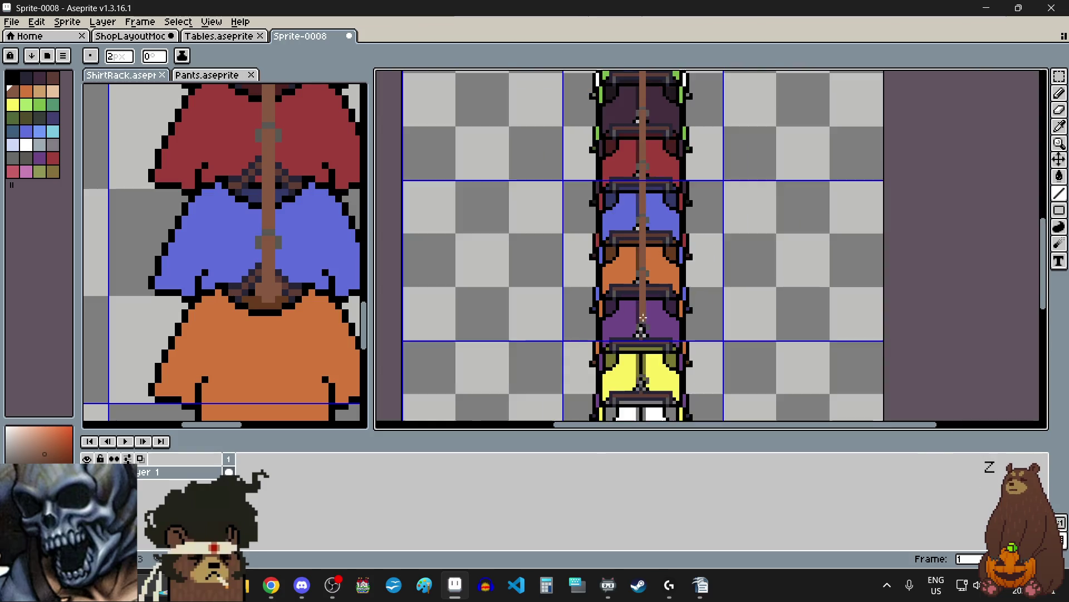
{"action": "left_click", "coordinate": [637, 375]}
{"action": "scroll", "coordinate": [637, 375], "scroll_direction": "up", "scroll_amount": 3}
{"action": "mouse_move", "coordinate": [650, 187]}
{"action": "left_mouse_down"}
{"action": "mouse_move", "coordinate": [657, 162]}
{"action": "mouse_move", "coordinate": [662, 344]}
{"action": "left_mouse_up"}
{"action": "scroll", "coordinate": [662, 344], "scroll_direction": "down", "scroll_amount": 3}
{"action": "scroll", "coordinate": [661, 249], "scroll_direction": "up", "scroll_amount": 3}
- Cover the grey block with brown and continue the rod between the white pant legs
{"action": "left_click", "coordinate": [661, 249]}
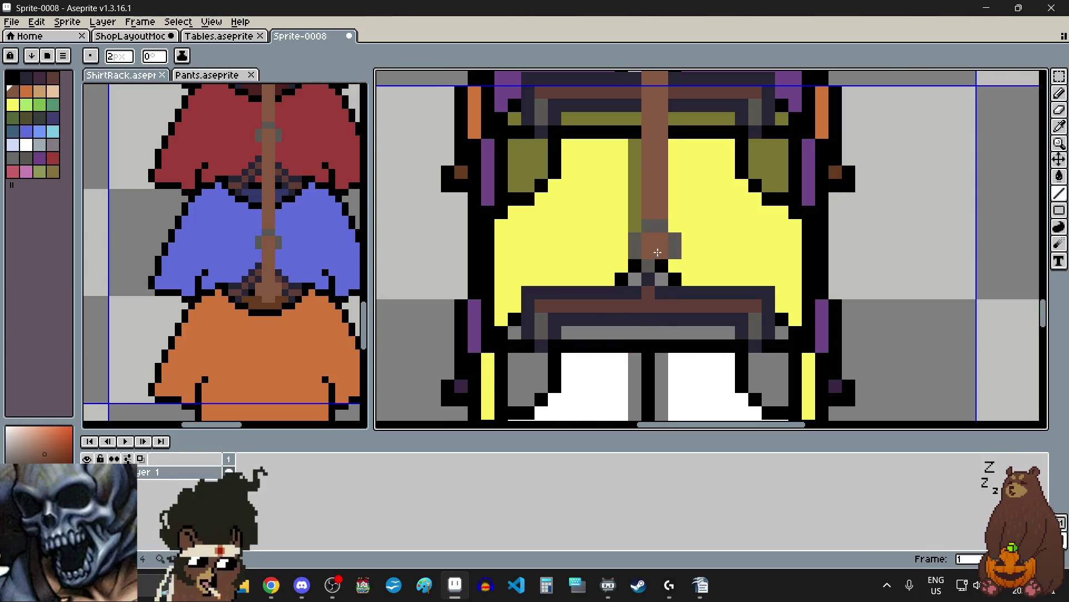
{"action": "scroll", "coordinate": [661, 249], "scroll_direction": "down", "scroll_amount": 2}
{"action": "scroll", "coordinate": [661, 249], "scroll_direction": "up", "scroll_amount": 5}
{"action": "left_click", "coordinate": [644, 210]}
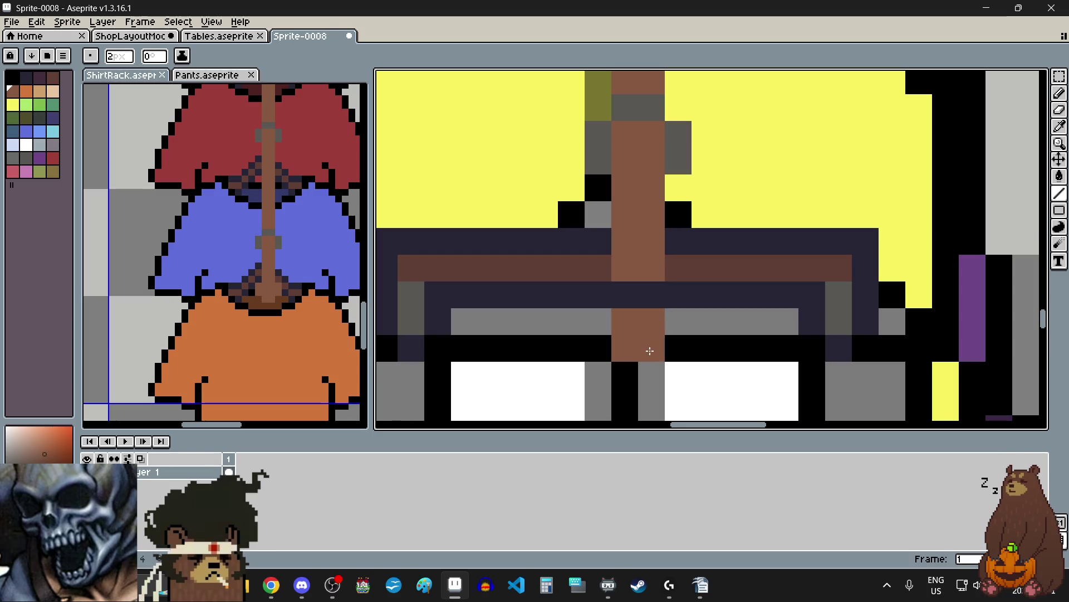
{"action": "left_click", "coordinate": [650, 383], "text": "shift"}
{"action": "scroll", "coordinate": [650, 384], "scroll_direction": "down", "scroll_amount": 4}
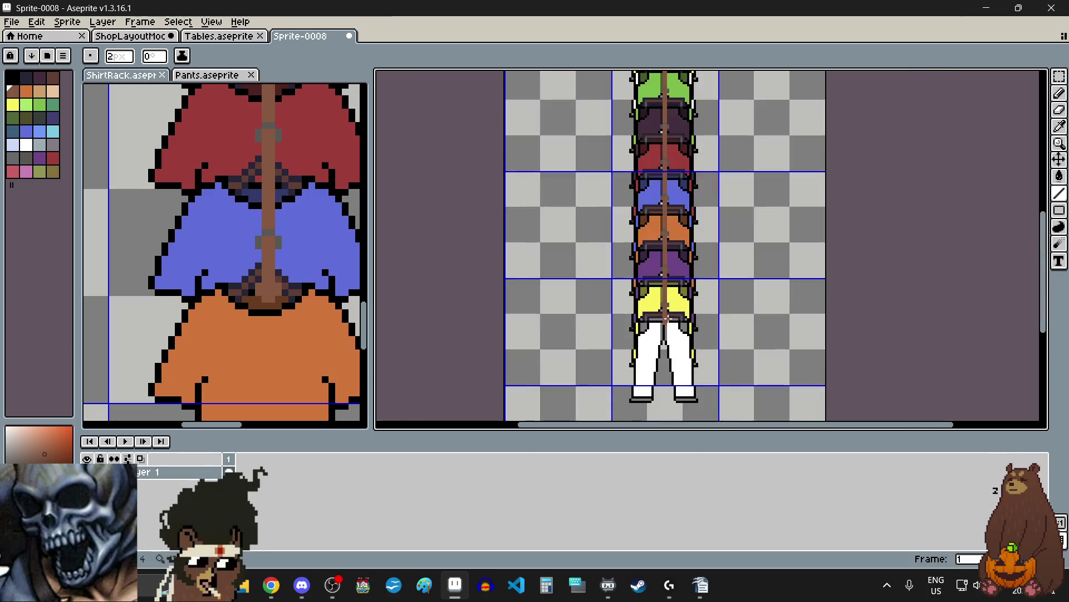
{"action": "scroll", "coordinate": [616, 288], "scroll_direction": "up", "scroll_amount": 4}
{"action": "scroll", "coordinate": [616, 288], "scroll_direction": "up", "scroll_amount": 3}
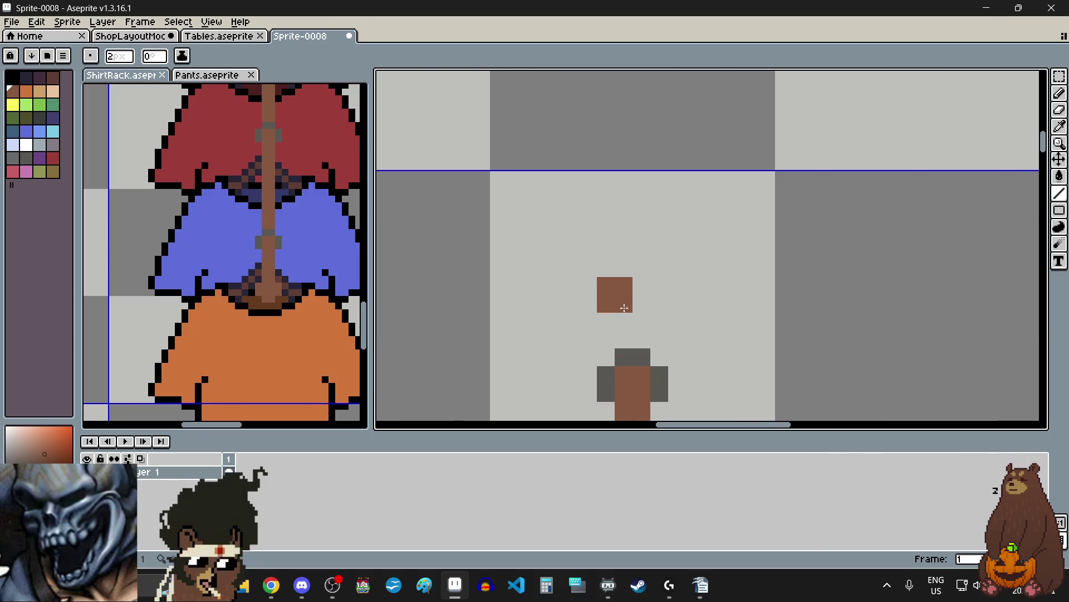
{"action": "left_click", "coordinate": [634, 299]}
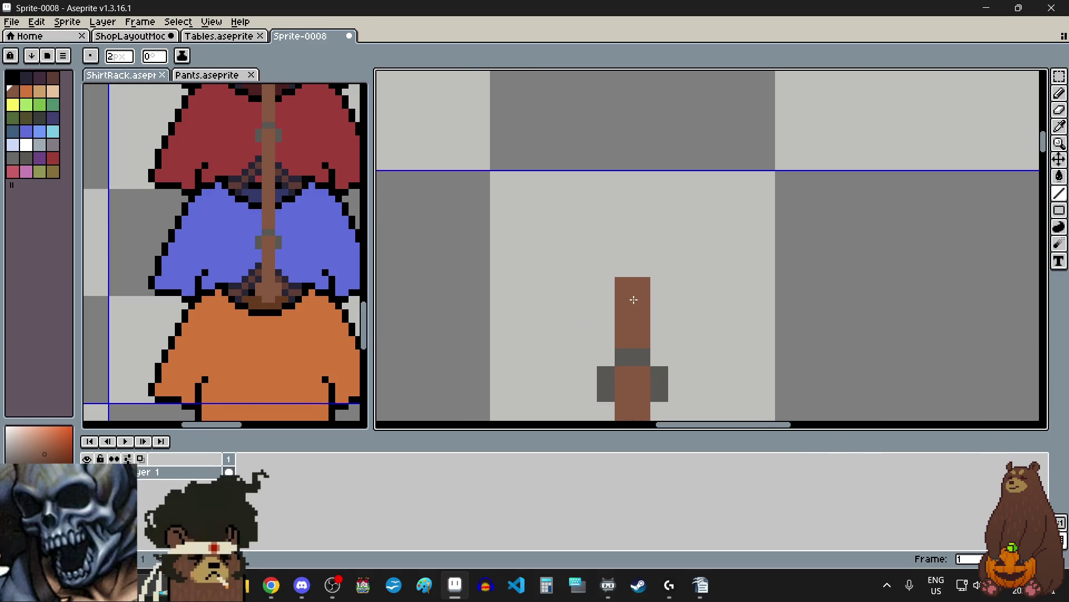
{"action": "left_click_drag", "start_coordinate": [635, 231], "coordinate": [636, 245]}
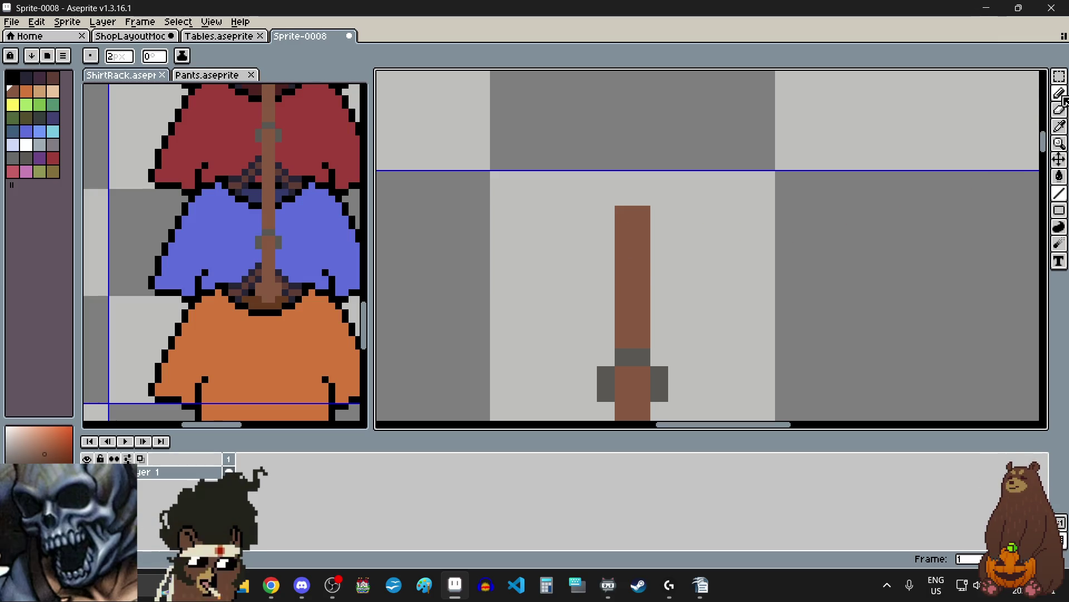
- With the Pencil, undo stray pixels and add short brown strokes on both sides of the rod
{"action": "left_click", "coordinate": [1060, 93]}
{"action": "left_click_drag", "start_coordinate": [607, 231], "coordinate": [604, 259]}
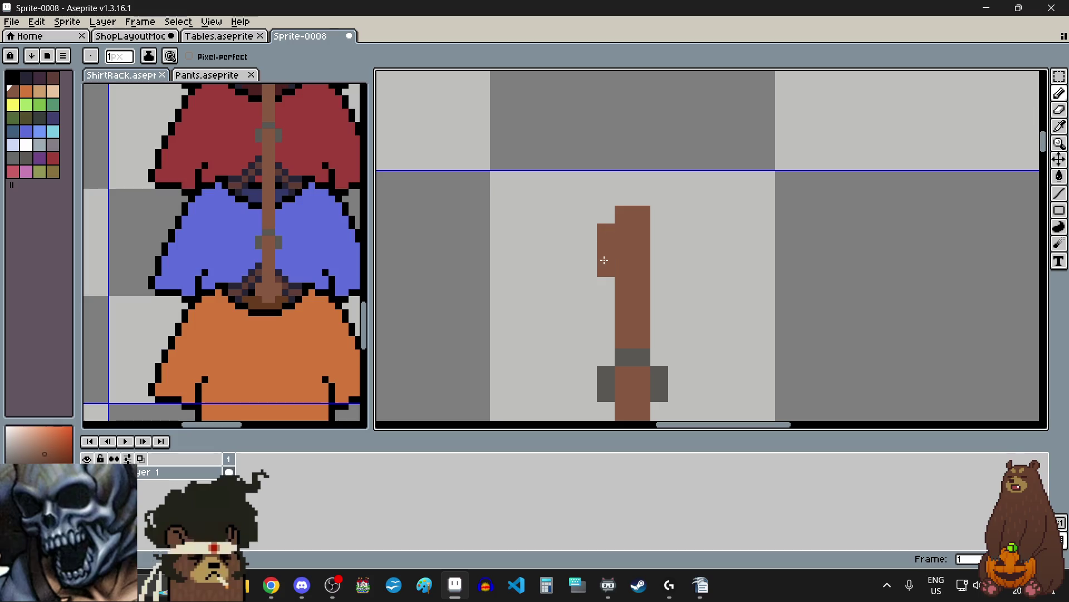
{"action": "key", "text": "ctrl+z"}
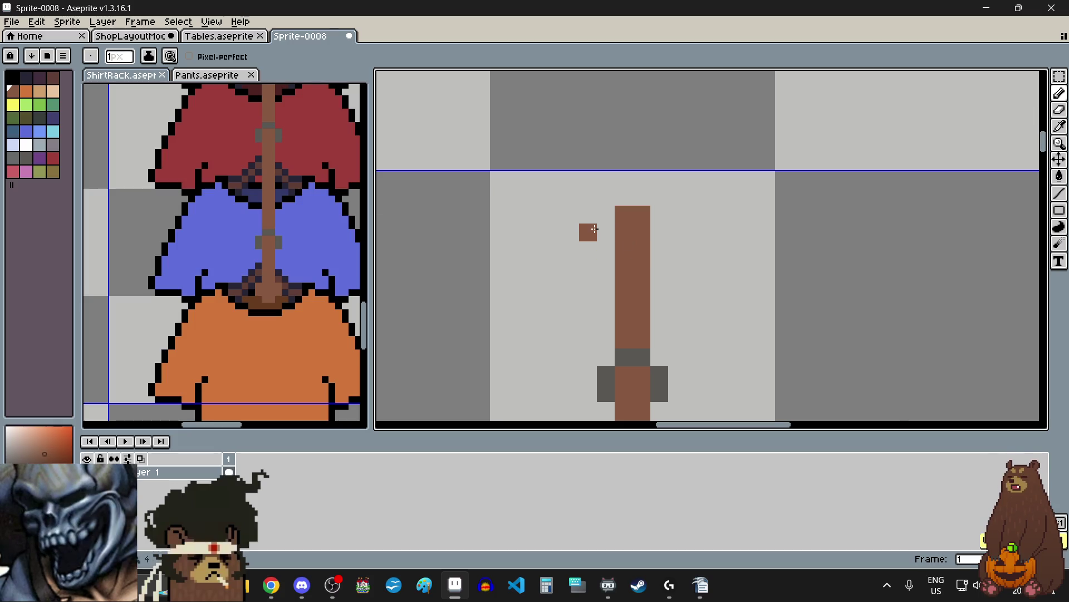
{"action": "scroll", "coordinate": [645, 238], "scroll_direction": "down", "scroll_amount": 5}
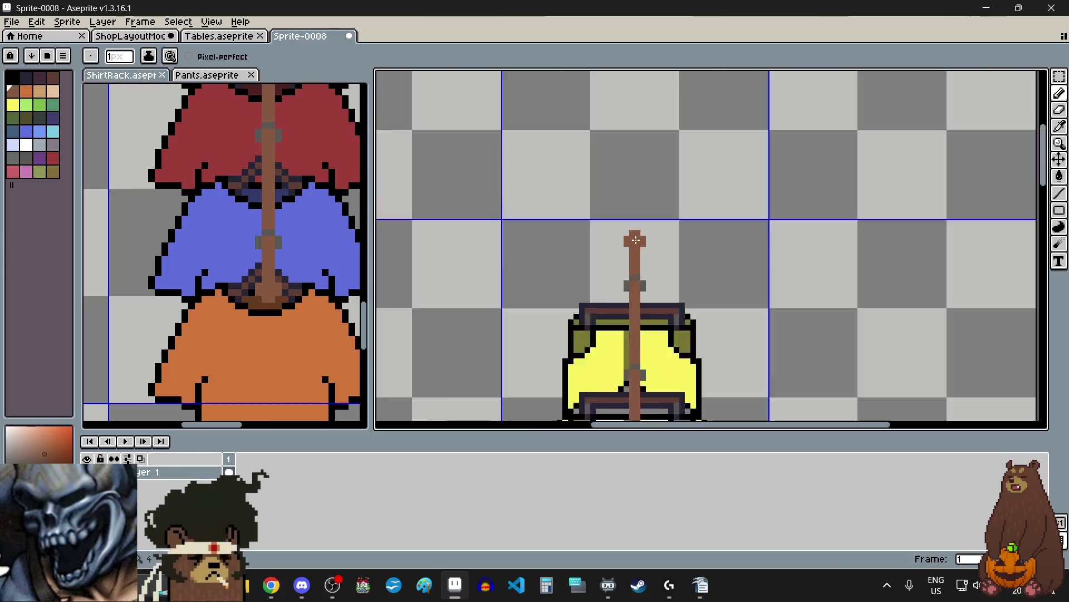
{"action": "scroll", "coordinate": [633, 332], "scroll_direction": "up", "scroll_amount": 3}
{"action": "scroll", "coordinate": [633, 332], "scroll_direction": "down", "scroll_amount": 1}
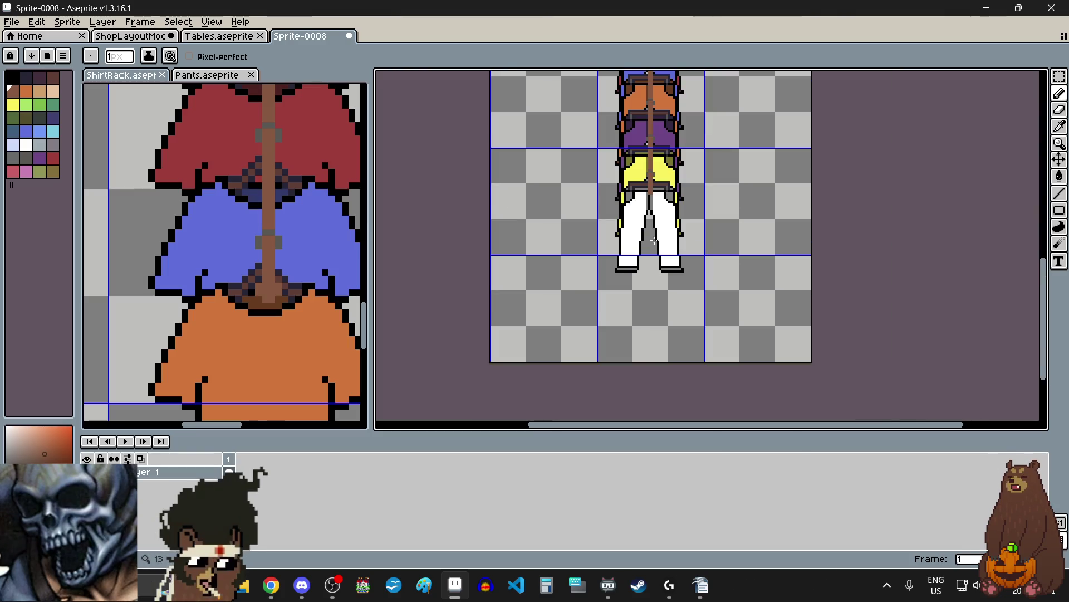
{"action": "scroll", "coordinate": [633, 332], "scroll_direction": "up", "scroll_amount": 4}
{"action": "scroll", "coordinate": [630, 185], "scroll_direction": "up", "scroll_amount": 2}
{"action": "left_click_drag", "start_coordinate": [574, 301], "coordinate": [557, 239]}
{"action": "left_click_drag", "start_coordinate": [718, 295], "coordinate": [708, 254]}
{"action": "scroll", "coordinate": [708, 254], "scroll_direction": "down", "scroll_amount": 4}
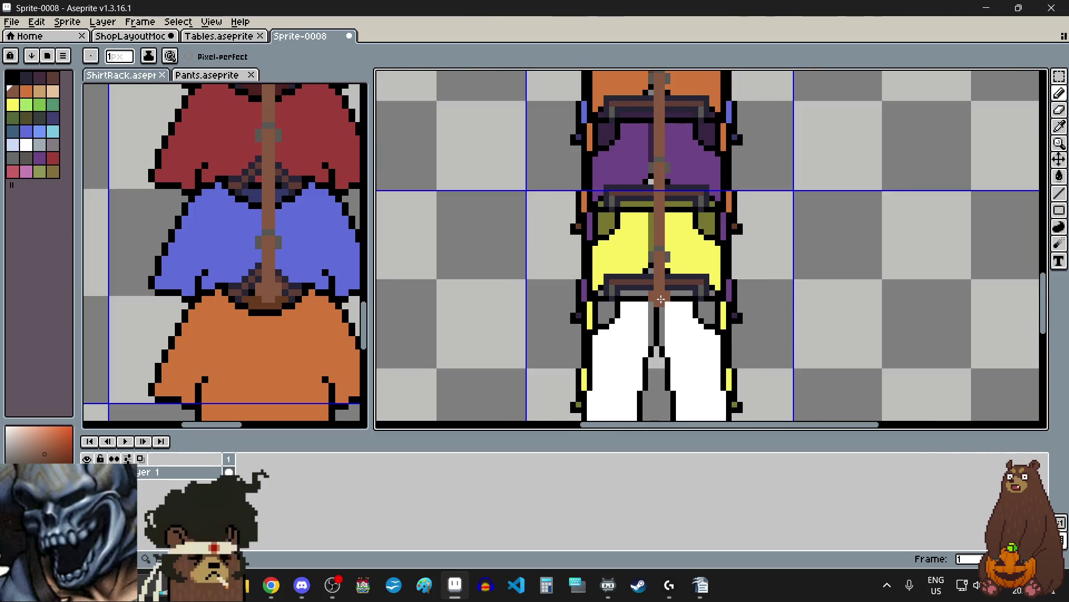
- Eyedrop the grey stand colour from the shirt rack
{"action": "left_click", "coordinate": [1061, 127]}
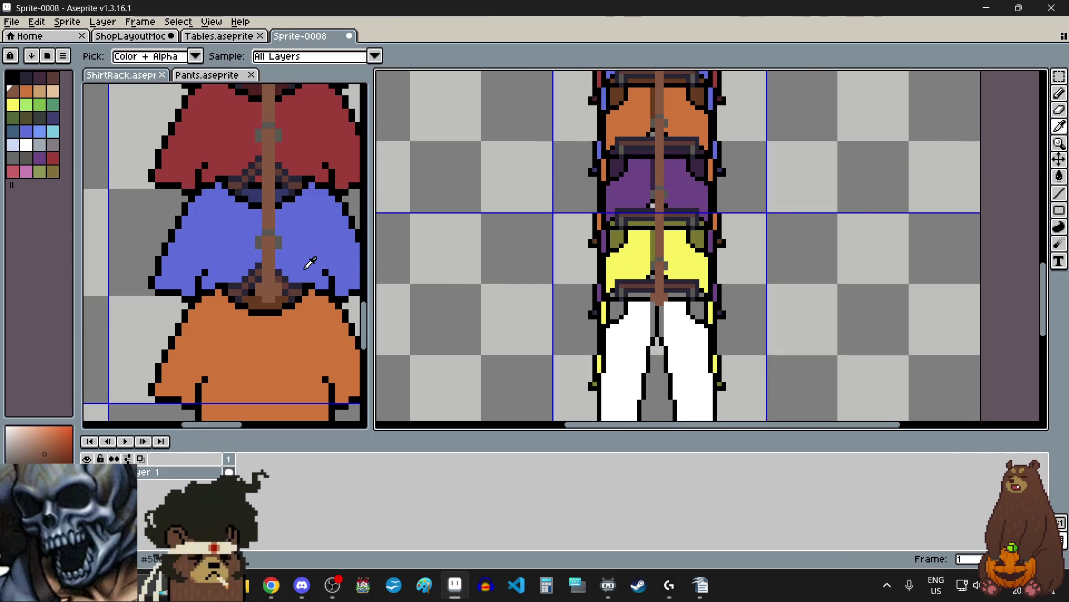
{"action": "scroll", "coordinate": [312, 262], "scroll_direction": "down", "scroll_amount": 2}
{"action": "scroll", "coordinate": [287, 378], "scroll_direction": "up", "scroll_amount": 3}
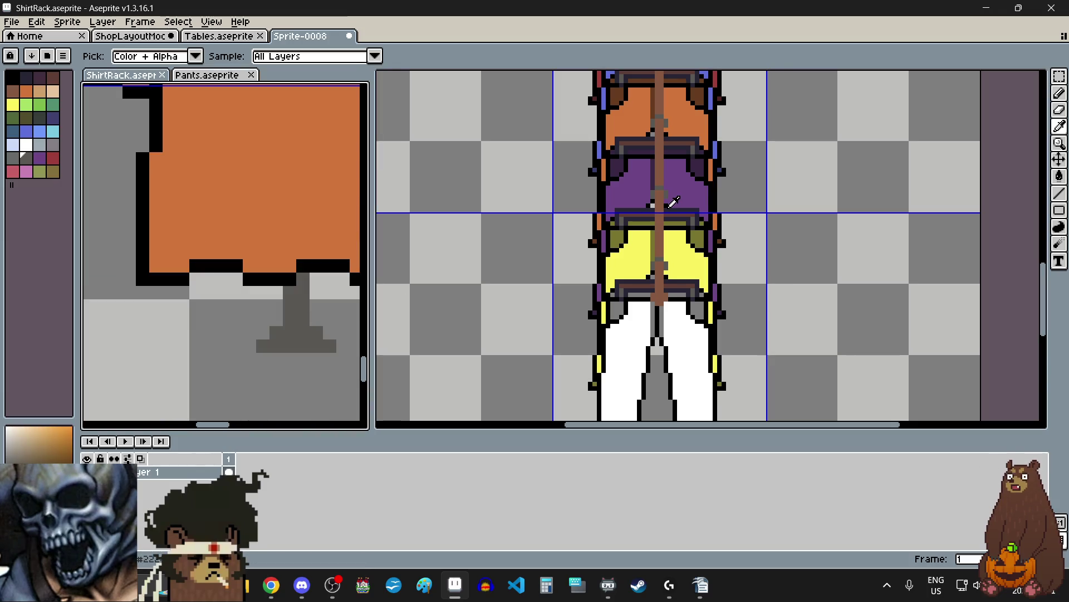
{"action": "scroll", "coordinate": [672, 203], "scroll_direction": "down", "scroll_amount": 3}
{"action": "scroll", "coordinate": [666, 289], "scroll_direction": "up", "scroll_amount": 3}
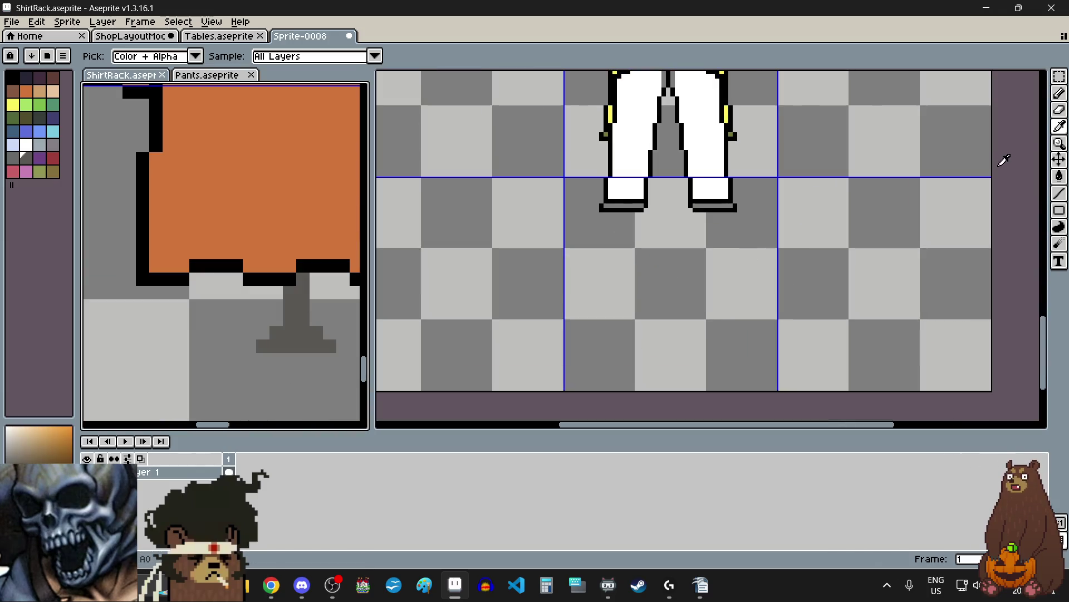
- Pencil a small T-shaped grey foot below the white pants
{"action": "left_click", "coordinate": [1058, 93]}
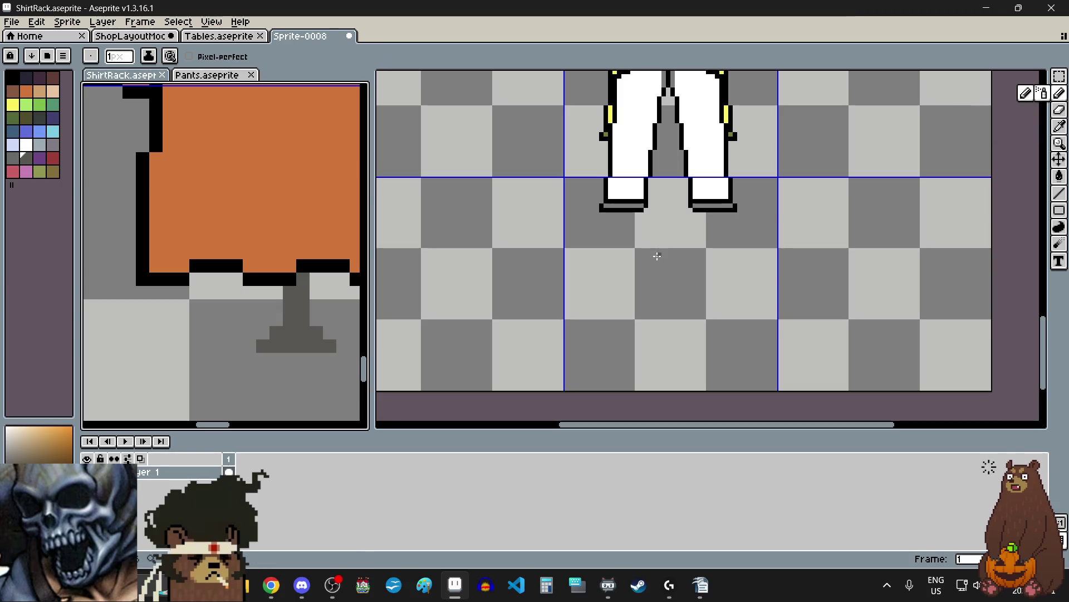
{"action": "scroll", "coordinate": [231, 326], "scroll_direction": "down", "scroll_amount": 3}
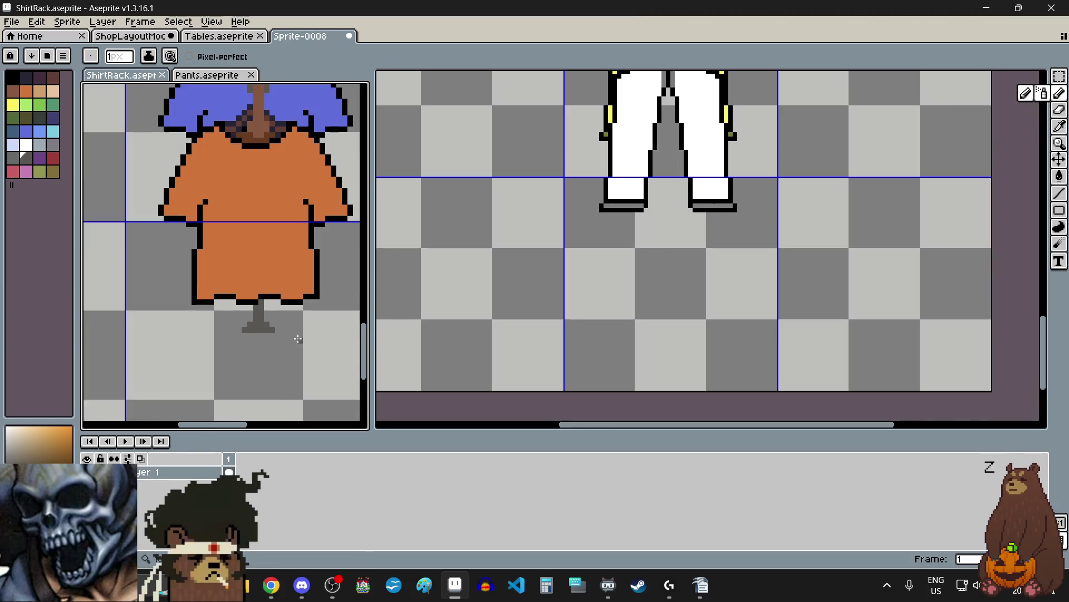
{"action": "scroll", "coordinate": [678, 251], "scroll_direction": "up", "scroll_amount": 2}
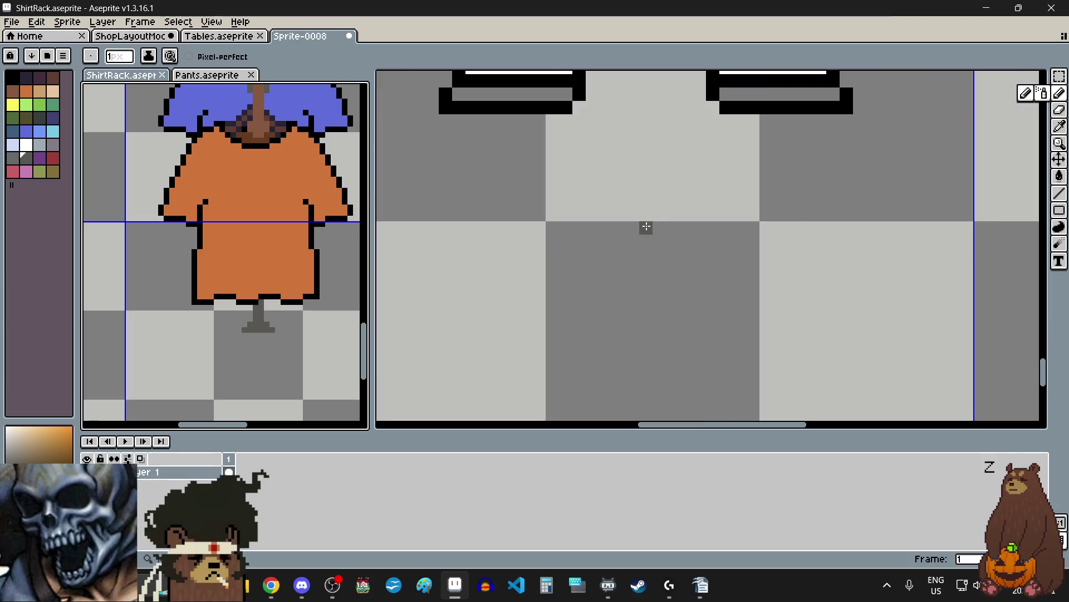
{"action": "left_click_drag", "start_coordinate": [646, 226], "coordinate": [660, 227]}
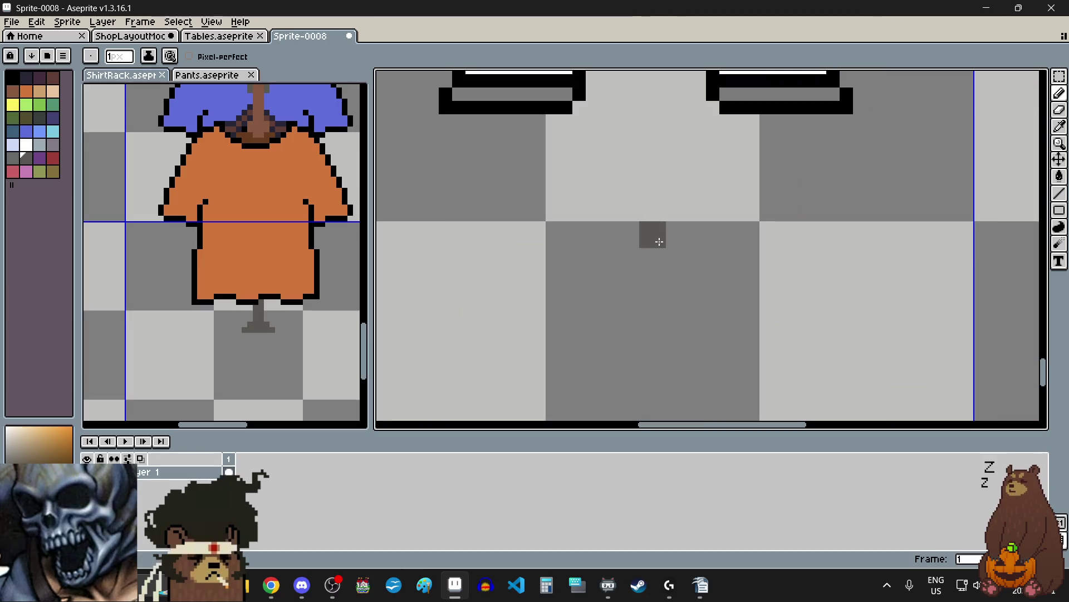
{"action": "left_click", "coordinate": [633, 255]}
{"action": "left_click", "coordinate": [641, 279]}
{"action": "scroll", "coordinate": [652, 285], "scroll_direction": "down", "scroll_amount": 3}
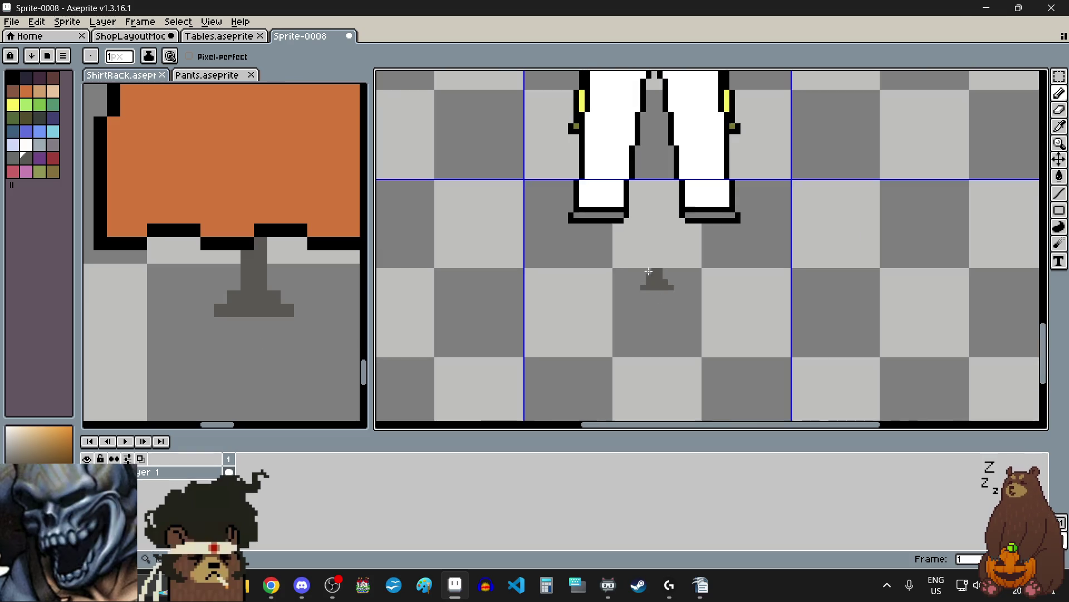
- Draw a 2px grey post with the Line tool from the foot up to the pants
{"action": "left_click", "coordinate": [1059, 193]}
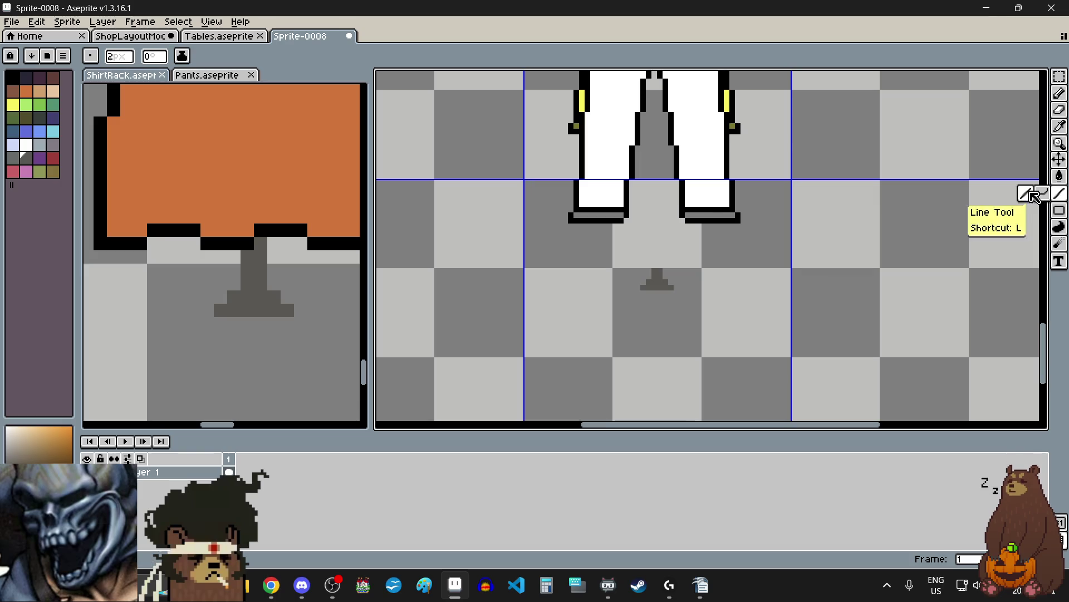
{"action": "scroll", "coordinate": [650, 264], "scroll_direction": "up", "scroll_amount": 2}
{"action": "scroll", "coordinate": [674, 263], "scroll_direction": "down", "scroll_amount": 2}
{"action": "scroll", "coordinate": [671, 256], "scroll_direction": "down", "scroll_amount": 1}
{"action": "left_click_drag", "start_coordinate": [672, 256], "coordinate": [667, 172]}
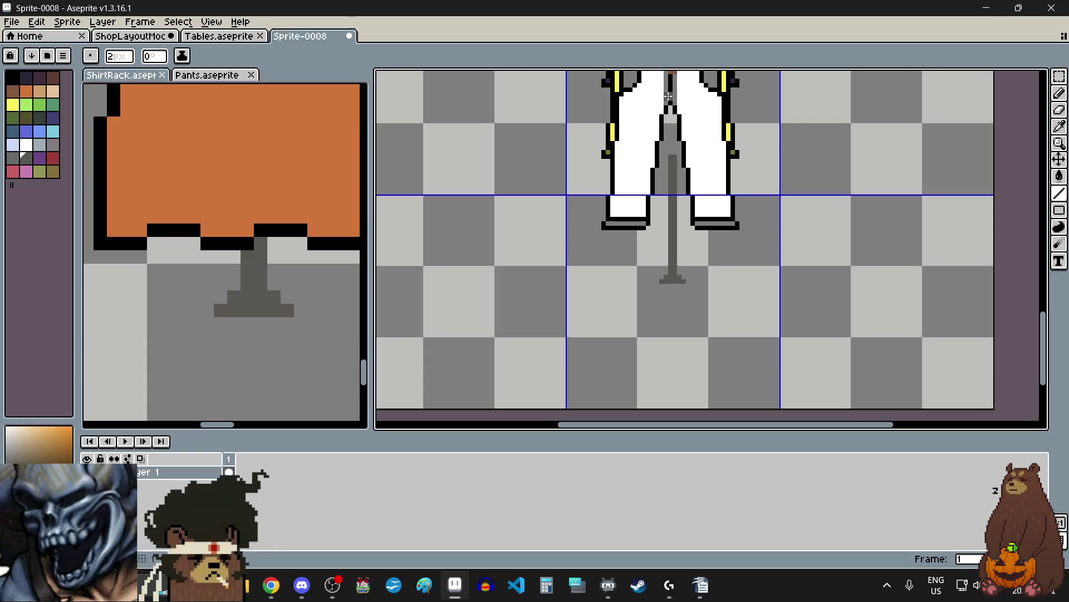
{"action": "scroll", "coordinate": [671, 162], "scroll_direction": "up", "scroll_amount": 4}
{"action": "left_click_drag", "start_coordinate": [689, 292], "coordinate": [689, 159]}
{"action": "scroll", "coordinate": [685, 246], "scroll_direction": "down", "scroll_amount": 3}
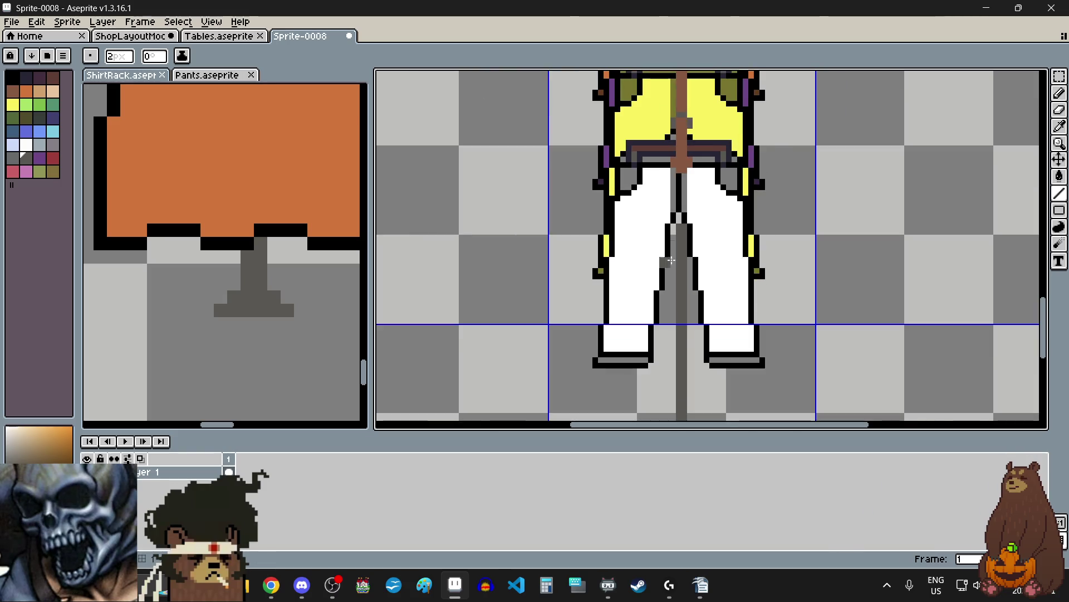
{"action": "scroll", "coordinate": [696, 228], "scroll_direction": "up", "scroll_amount": 3}
{"action": "left_click", "coordinate": [1059, 93]}
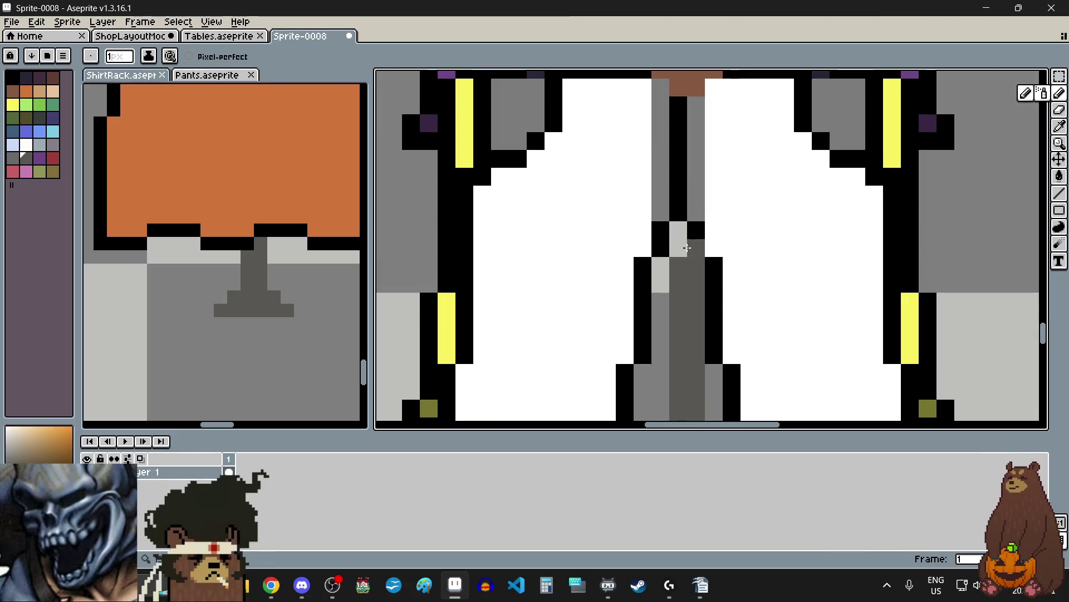
{"action": "scroll", "coordinate": [766, 236], "scroll_direction": "down", "scroll_amount": 3}
{"action": "scroll", "coordinate": [766, 235], "scroll_direction": "down", "scroll_amount": 4}
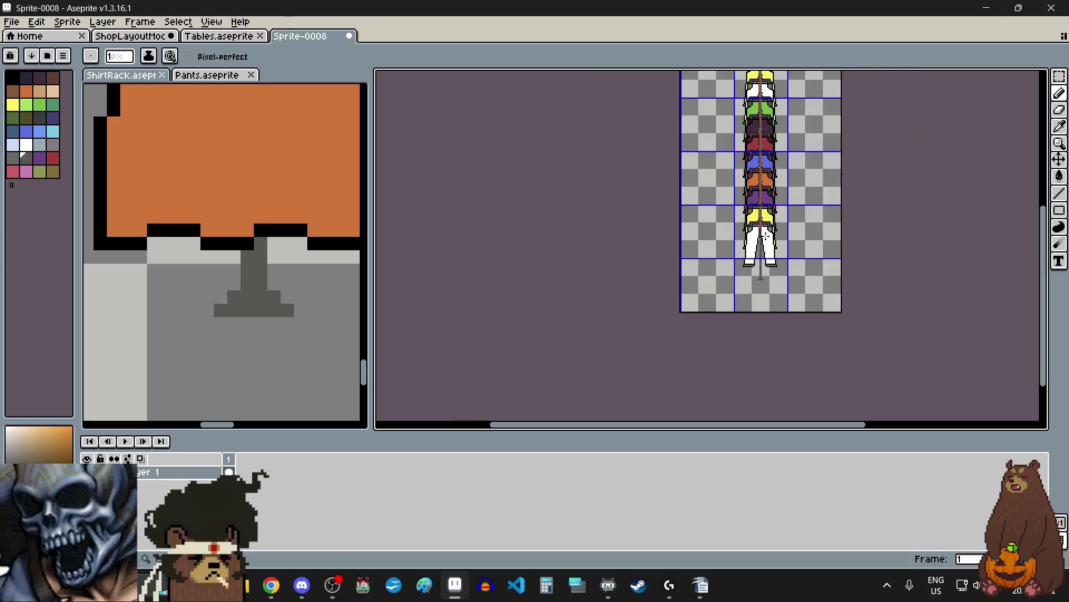
{"action": "scroll", "coordinate": [773, 189], "scroll_direction": "up", "scroll_amount": 2}
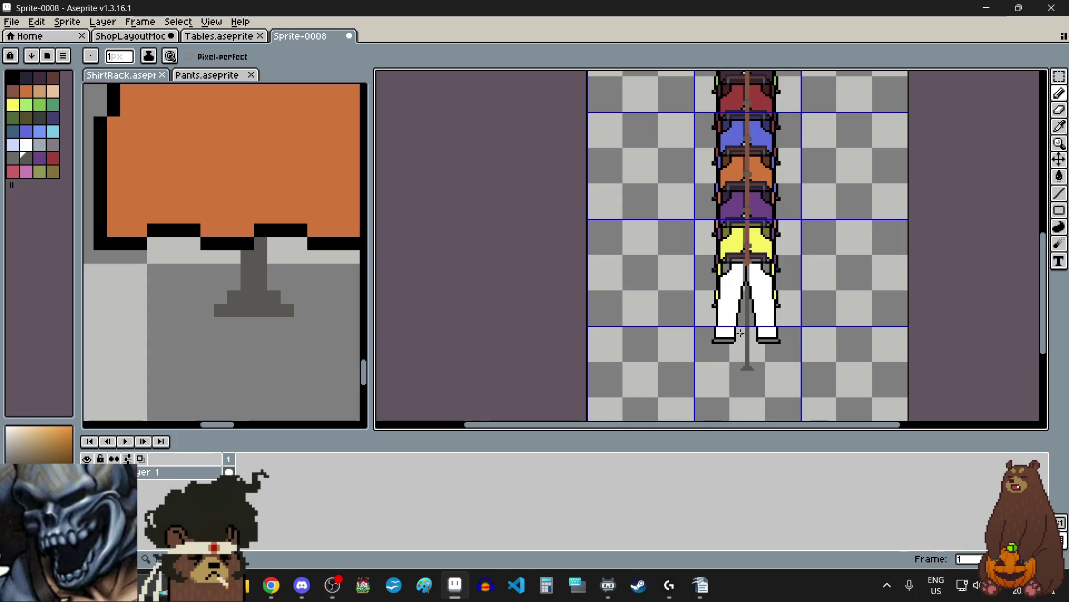
{"action": "scroll", "coordinate": [741, 333], "scroll_direction": "down", "scroll_amount": 3}
{"action": "left_click", "coordinate": [1059, 76]}
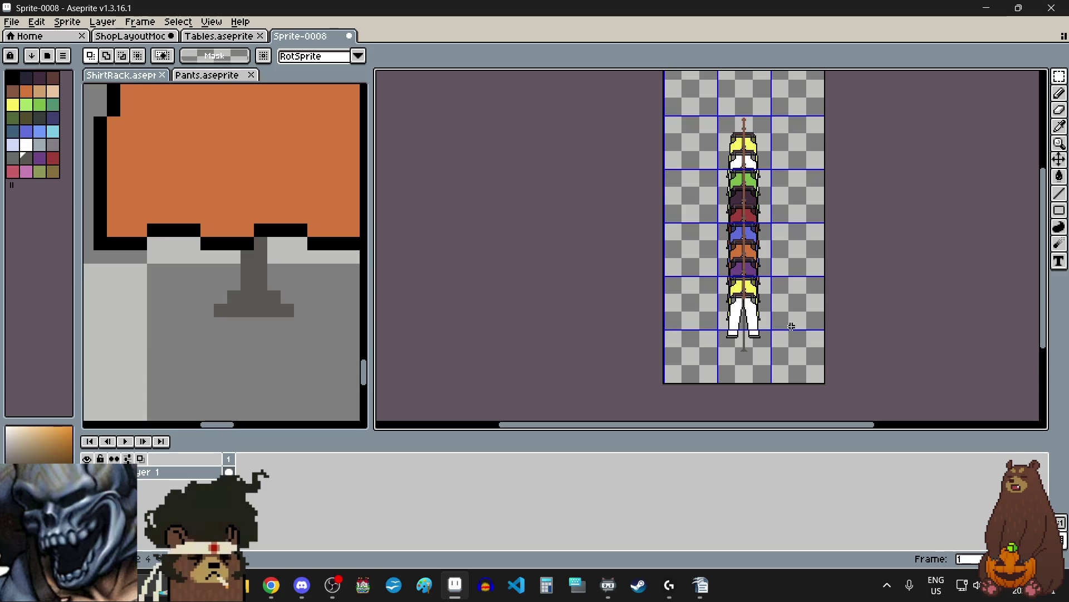
- Move the hanger's cross-piece higher up the rack pole
{"action": "scroll", "coordinate": [788, 314], "scroll_direction": "up", "scroll_amount": 5}
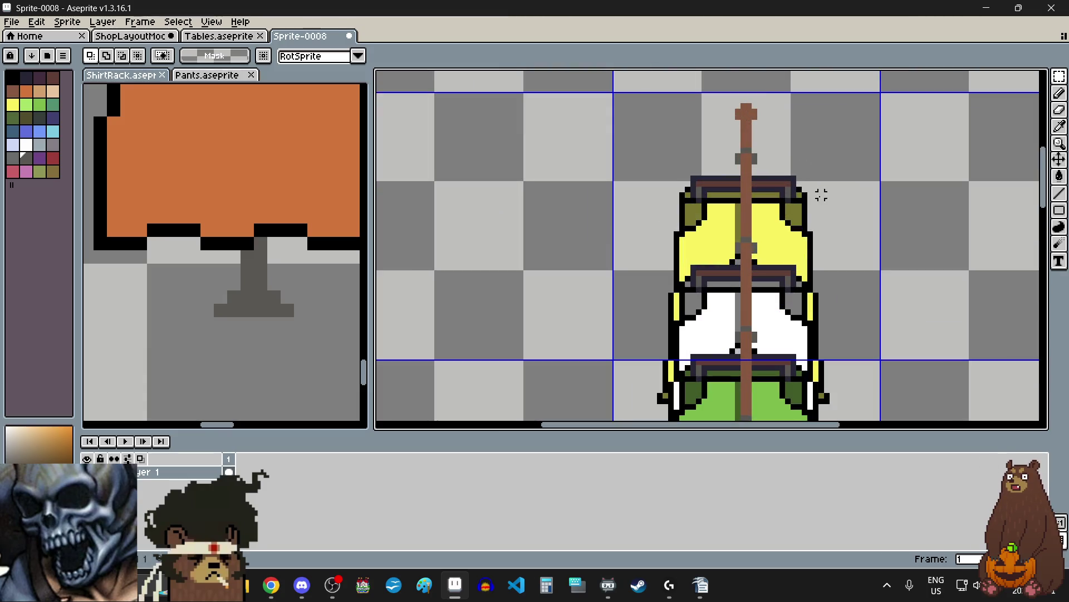
{"action": "scroll", "coordinate": [827, 212], "scroll_direction": "down", "scroll_amount": 3}
{"action": "scroll", "coordinate": [826, 212], "scroll_direction": "down", "scroll_amount": 3}
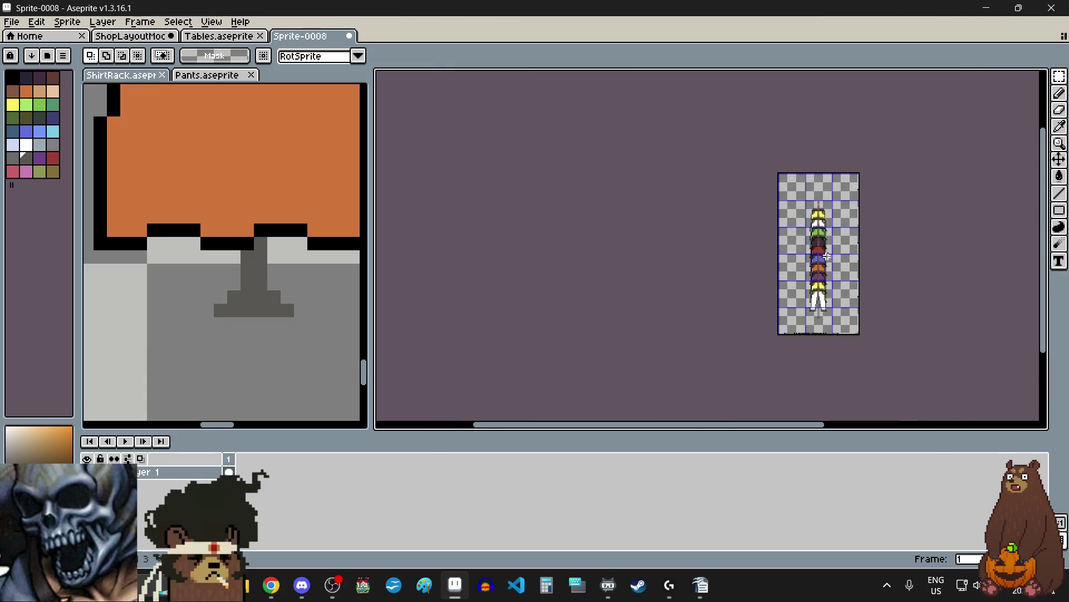
{"action": "scroll", "coordinate": [791, 302], "scroll_direction": "up", "scroll_amount": 5}
{"action": "scroll", "coordinate": [728, 292], "scroll_direction": "up", "scroll_amount": 5}
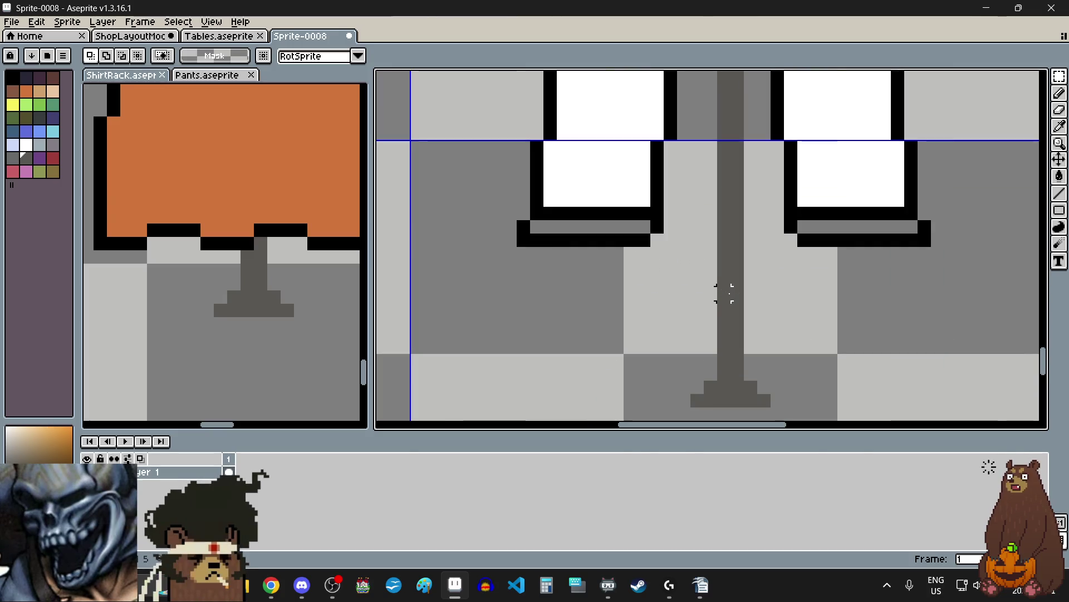
{"action": "scroll", "coordinate": [728, 292], "scroll_direction": "down", "scroll_amount": 4}
{"action": "scroll", "coordinate": [659, 308], "scroll_direction": "up", "scroll_amount": 2}
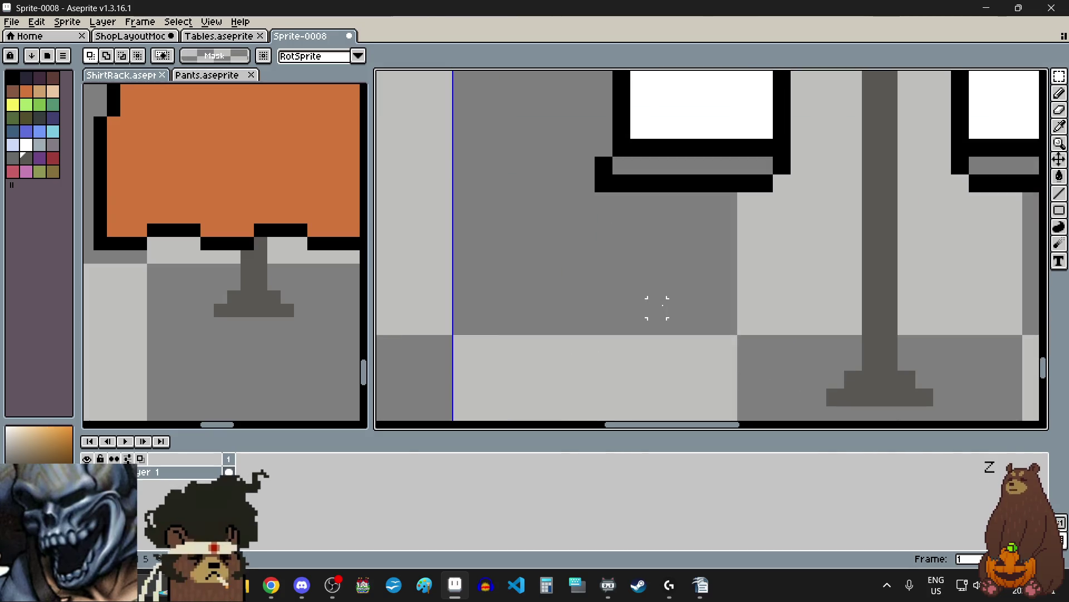
{"action": "scroll", "coordinate": [660, 304], "scroll_direction": "down", "scroll_amount": 5}
{"action": "scroll", "coordinate": [663, 299], "scroll_direction": "down", "scroll_amount": 1}
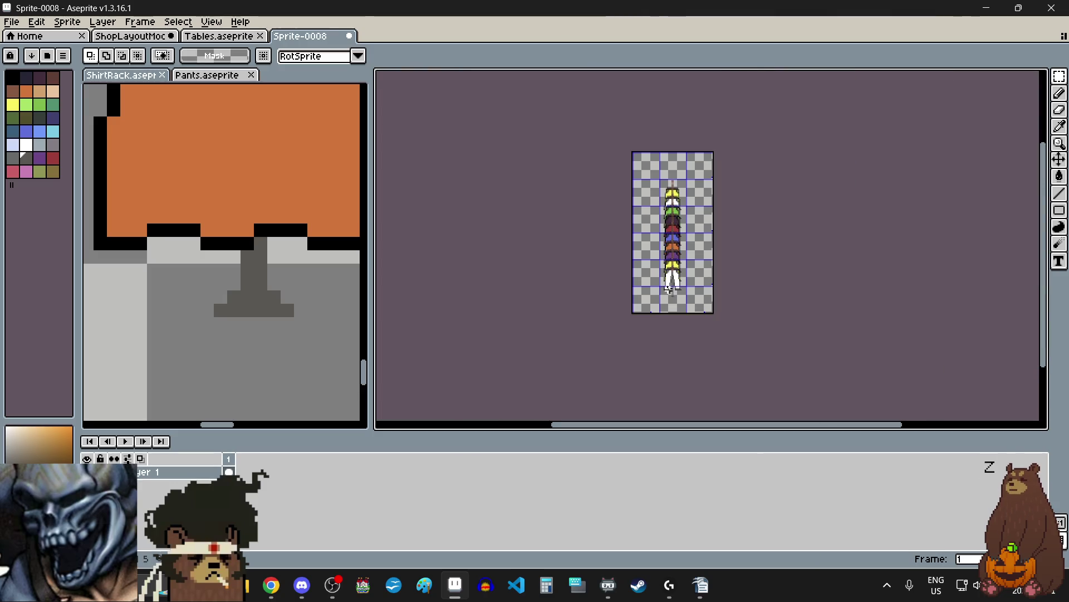
{"action": "scroll", "coordinate": [633, 202], "scroll_direction": "up", "scroll_amount": 5}
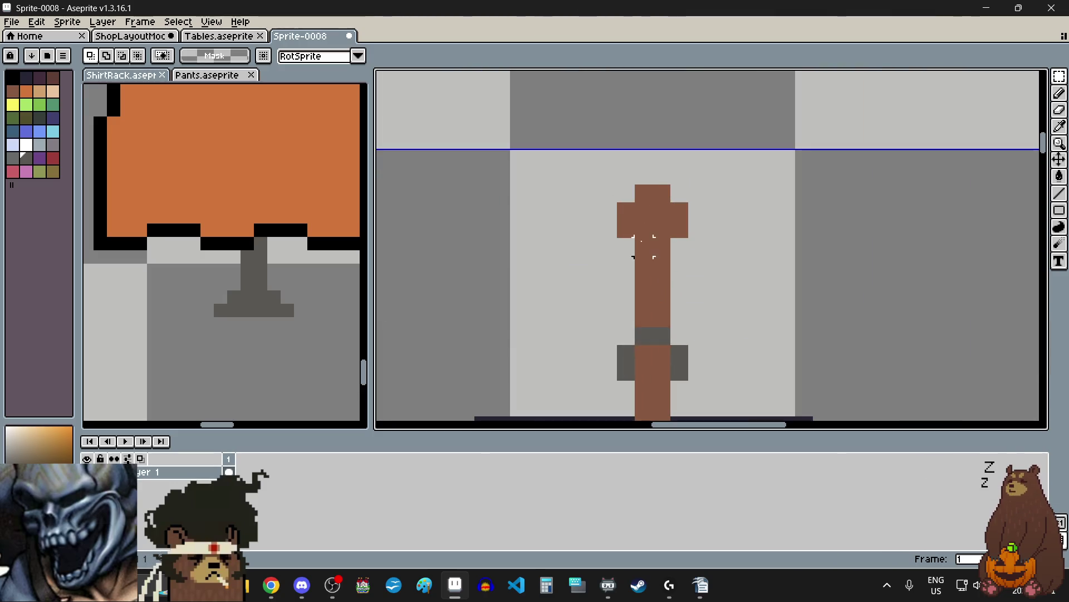
{"action": "left_click_drag", "start_coordinate": [622, 197], "coordinate": [689, 256]}
{"action": "left_click_drag", "start_coordinate": [654, 220], "coordinate": [658, 190]}
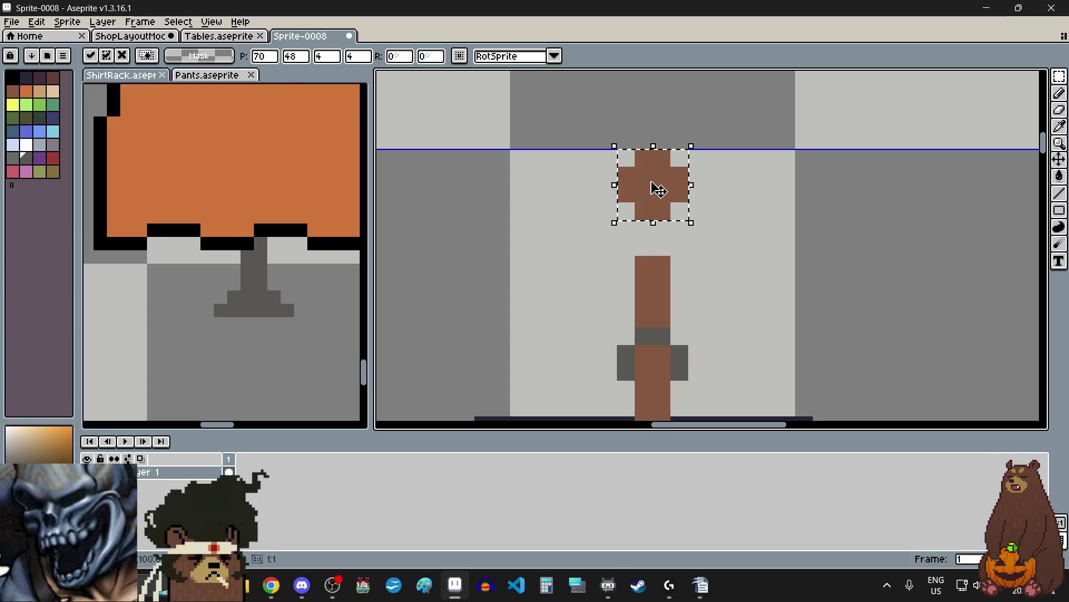
{"action": "left_click", "coordinate": [608, 264]}
- Stretch the top of the vertical bar up to meet the raised cross-piece
{"action": "left_click_drag", "start_coordinate": [633, 254], "coordinate": [691, 293]}
{"action": "left_click_drag", "start_coordinate": [663, 251], "coordinate": [670, 215]}
{"action": "scroll", "coordinate": [766, 218], "scroll_direction": "down", "scroll_amount": 3}
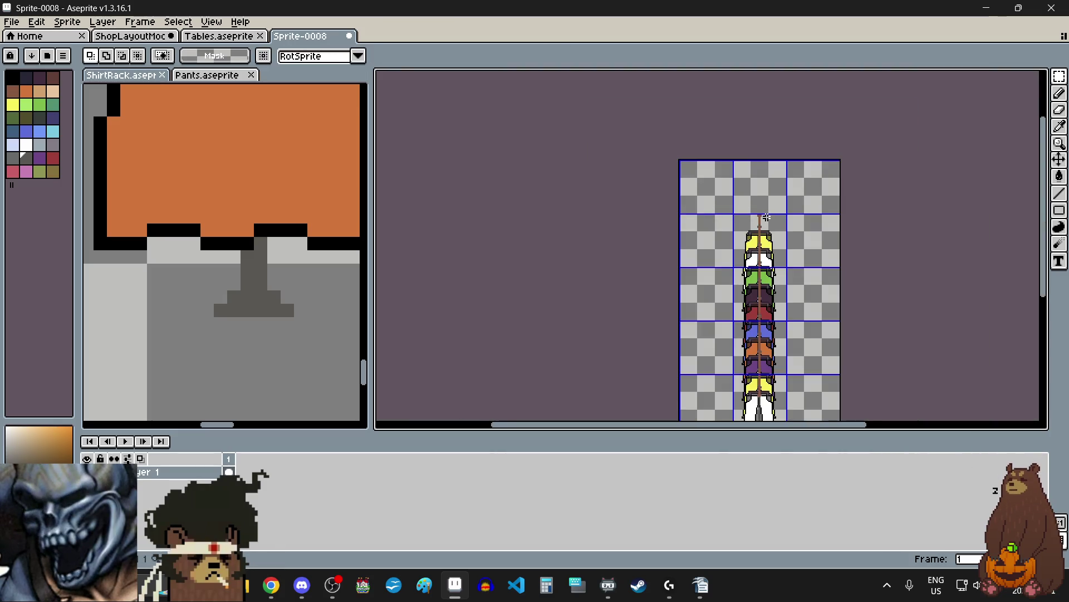
{"action": "scroll", "coordinate": [767, 234], "scroll_direction": "down", "scroll_amount": 2}
{"action": "scroll", "coordinate": [823, 238], "scroll_direction": "up", "scroll_amount": 6}
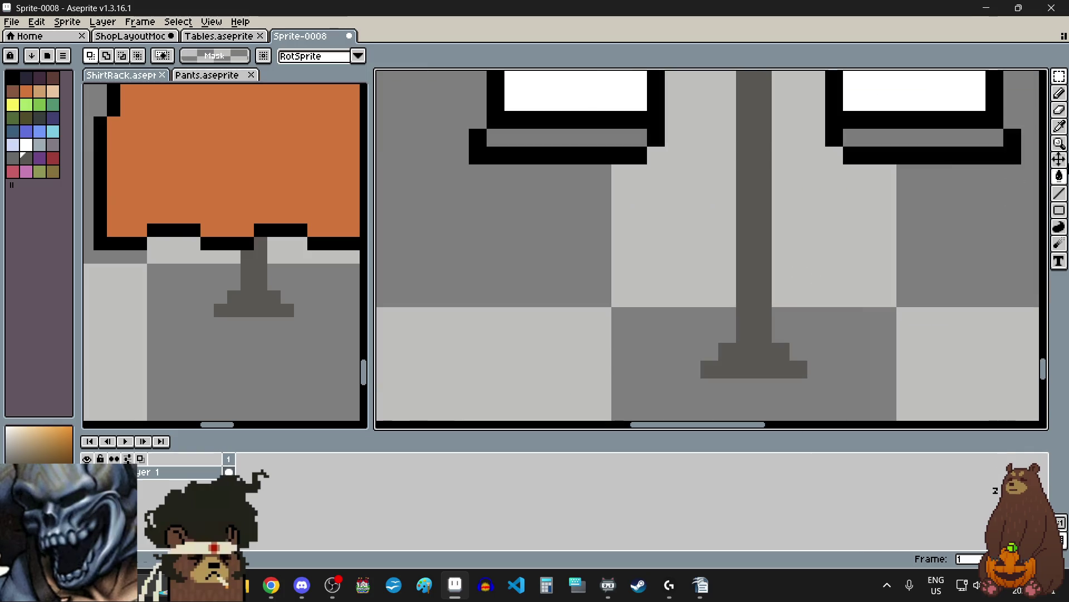
- Move the stand's base up two pixels with the Rectangular Marquee
{"action": "left_click", "coordinate": [1060, 111]}
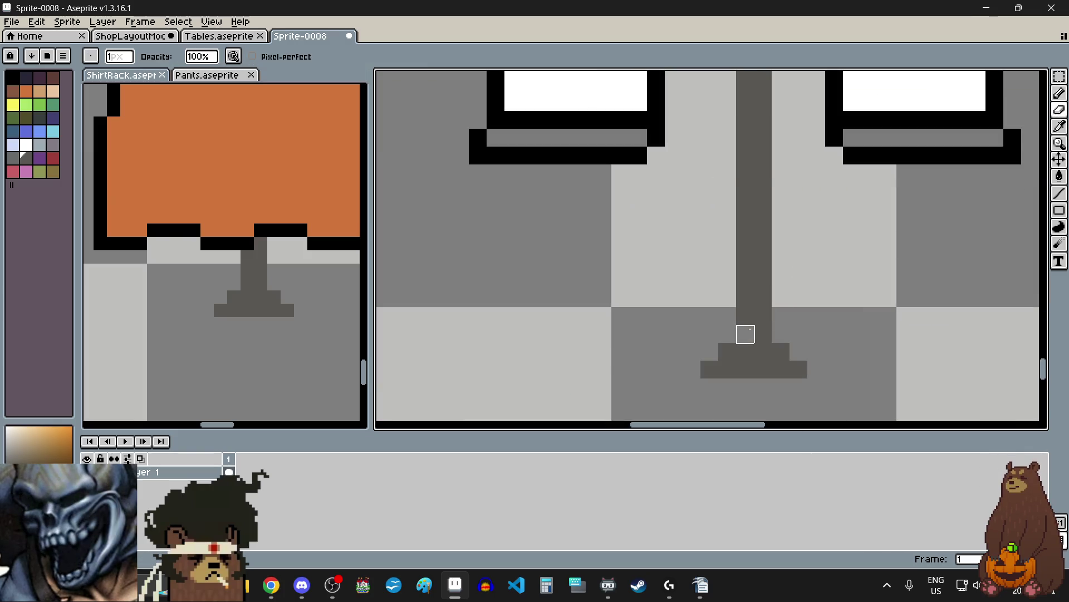
{"action": "left_click", "coordinate": [1059, 76]}
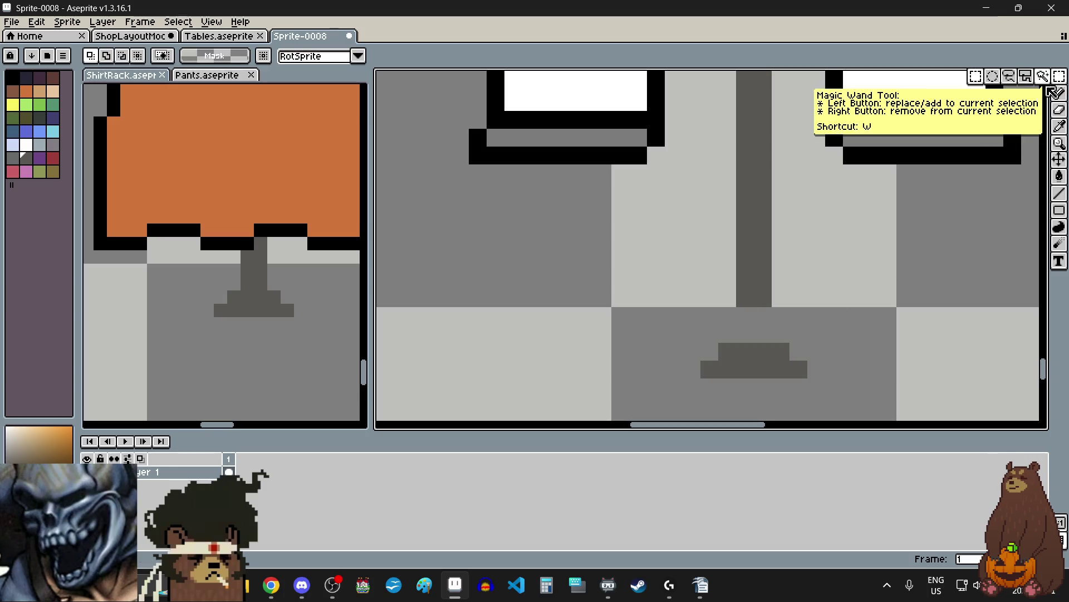
{"action": "scroll", "coordinate": [802, 301], "scroll_direction": "down", "scroll_amount": 6}
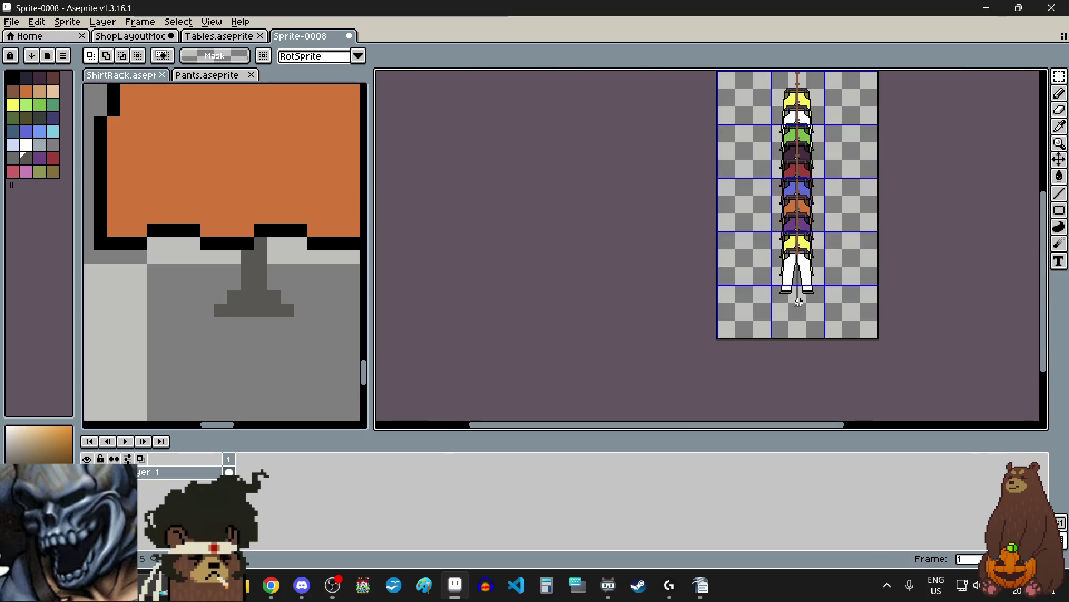
{"action": "key", "text": "ctrl+a"}
{"action": "scroll", "coordinate": [804, 373], "scroll_direction": "up", "scroll_amount": 3}
{"action": "scroll", "coordinate": [758, 285], "scroll_direction": "down", "scroll_amount": 4}
{"action": "scroll", "coordinate": [704, 196], "scroll_direction": "up", "scroll_amount": 4}
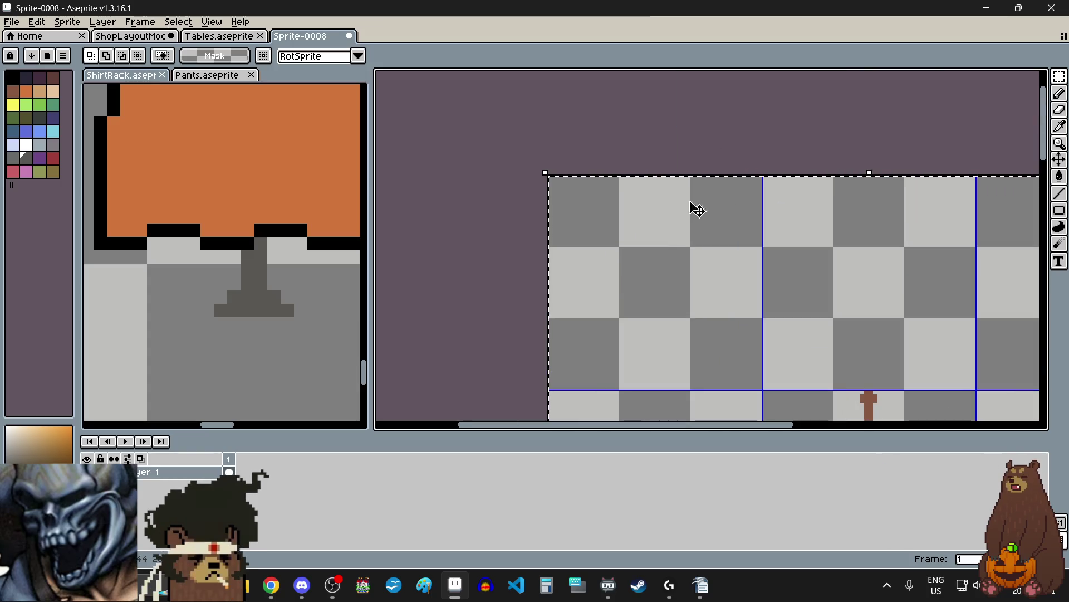
{"action": "left_click", "coordinate": [669, 230]}
{"action": "scroll", "coordinate": [659, 231], "scroll_direction": "down", "scroll_amount": 3}
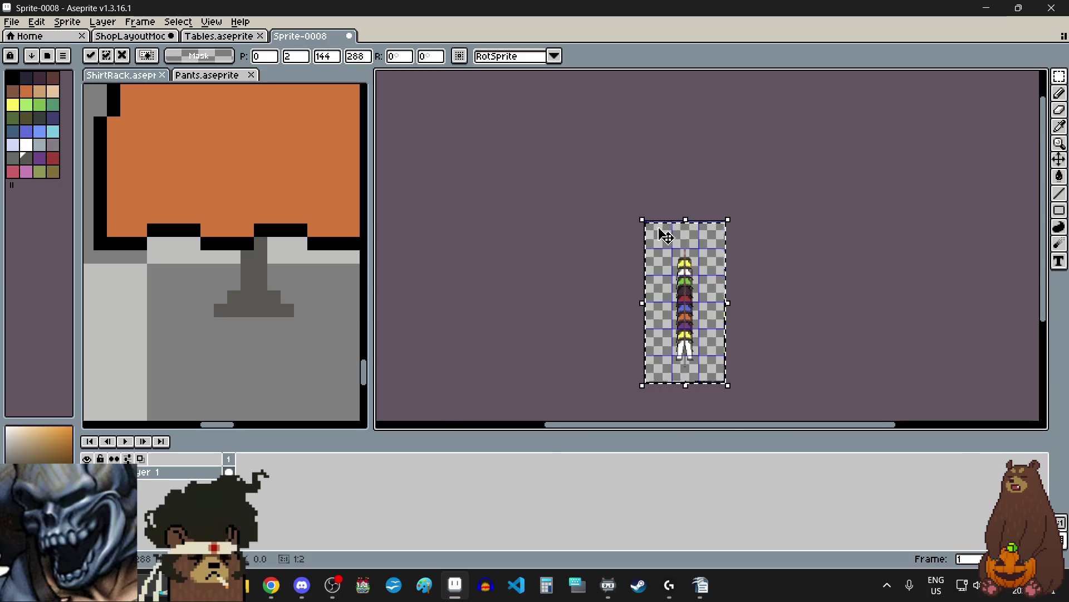
{"action": "key", "text": "Return"}
{"action": "scroll", "coordinate": [620, 288], "scroll_direction": "up", "scroll_amount": 5}
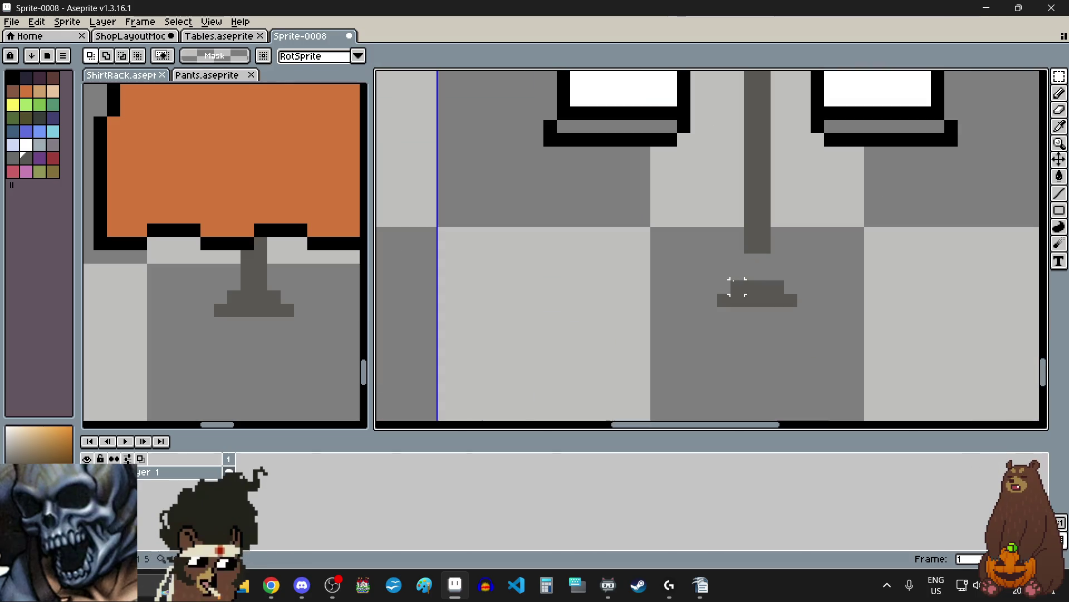
{"action": "mouse_move", "coordinate": [723, 286]}
{"action": "left_mouse_down"}
{"action": "mouse_move", "coordinate": [788, 300]}
{"action": "mouse_move", "coordinate": [754, 277]}
{"action": "mouse_move", "coordinate": [765, 269]}
{"action": "left_mouse_up"}
{"action": "key", "text": "Return"}
- Erase the stand row between pole and base, and add a dark grey pixel to the base
{"action": "scroll", "coordinate": [713, 312], "scroll_direction": "down", "scroll_amount": 5}
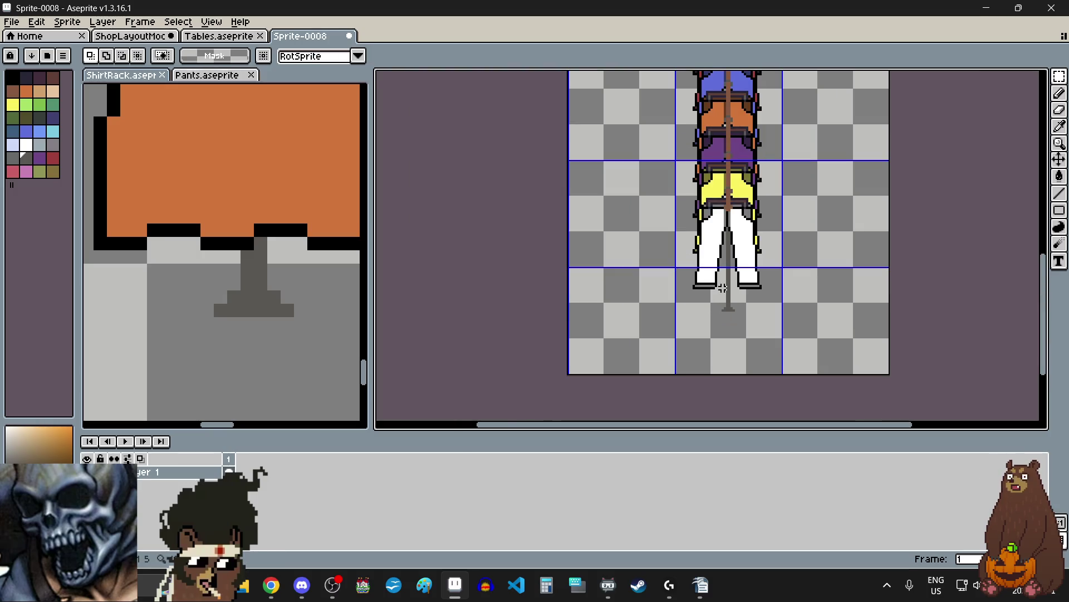
{"action": "scroll", "coordinate": [723, 287], "scroll_direction": "down", "scroll_amount": 1}
{"action": "scroll", "coordinate": [718, 167], "scroll_direction": "up", "scroll_amount": 5}
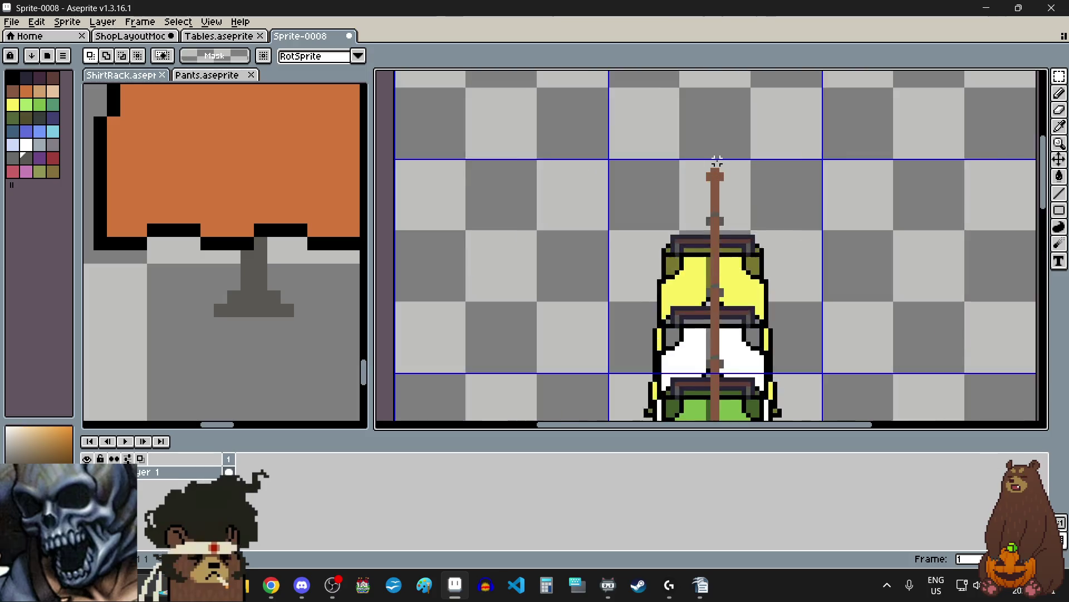
{"action": "scroll", "coordinate": [717, 161], "scroll_direction": "up", "scroll_amount": 2}
{"action": "scroll", "coordinate": [677, 184], "scroll_direction": "down", "scroll_amount": 4}
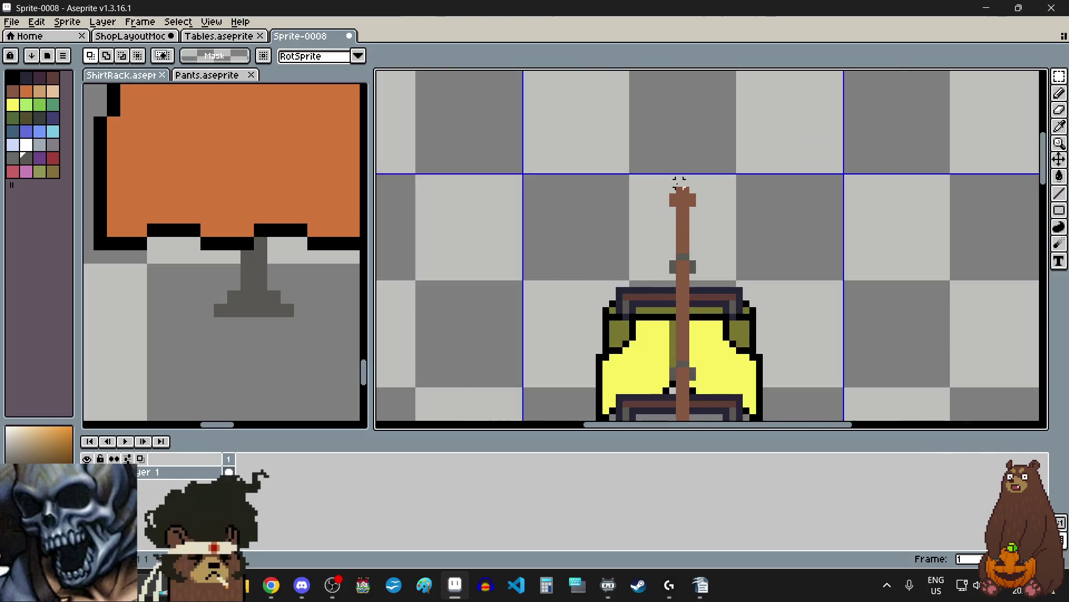
{"action": "scroll", "coordinate": [677, 182], "scroll_direction": "up", "scroll_amount": 3}
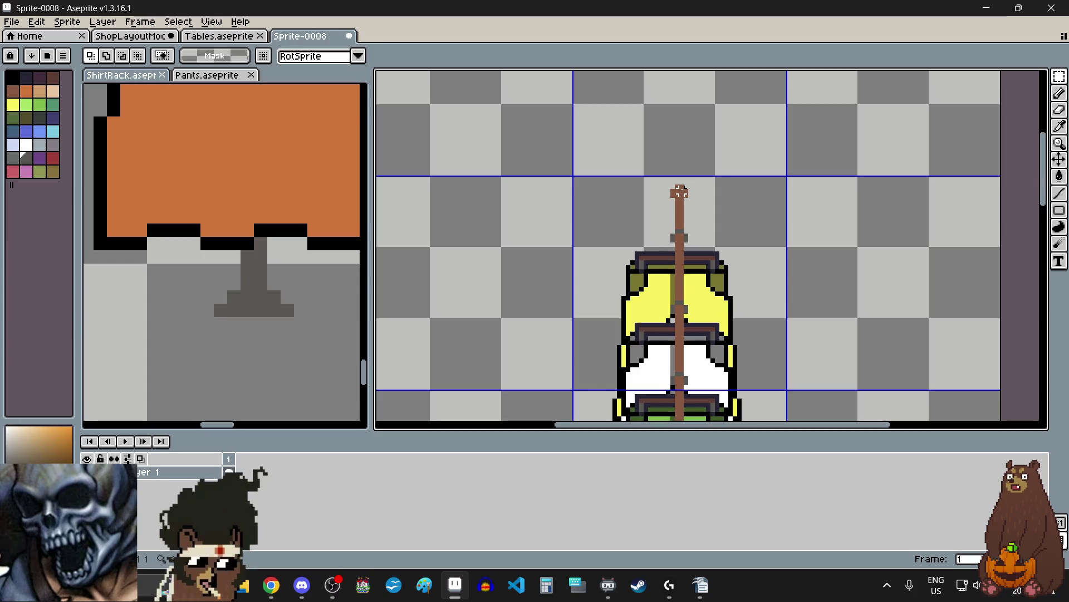
{"action": "scroll", "coordinate": [669, 185], "scroll_direction": "down", "scroll_amount": 3}
{"action": "scroll", "coordinate": [665, 196], "scroll_direction": "down", "scroll_amount": 1}
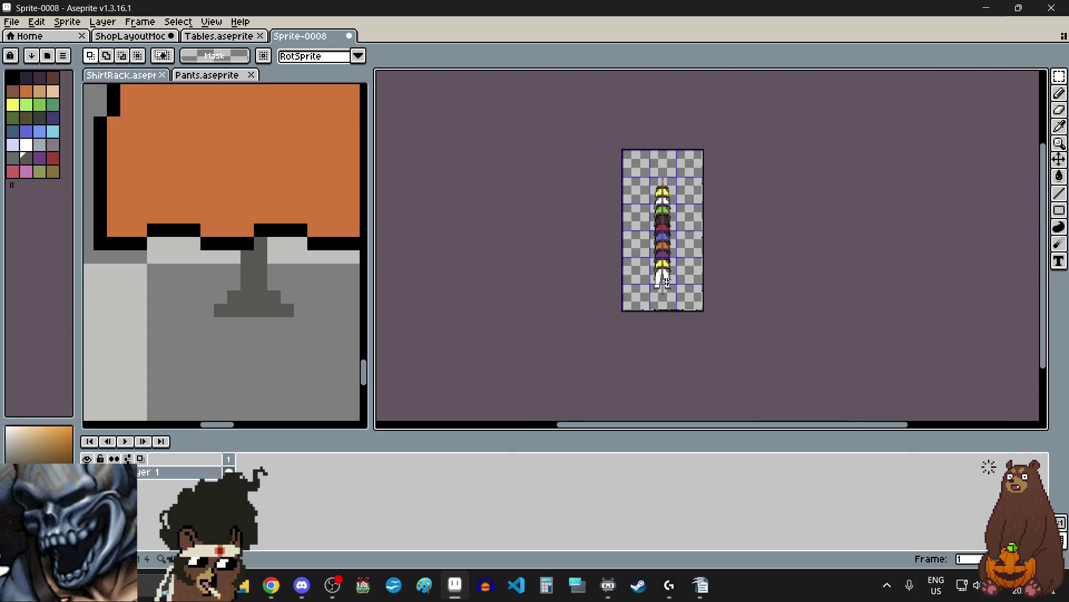
{"action": "scroll", "coordinate": [594, 334], "scroll_direction": "up", "scroll_amount": 5}
{"action": "scroll", "coordinate": [593, 334], "scroll_direction": "up", "scroll_amount": 1}
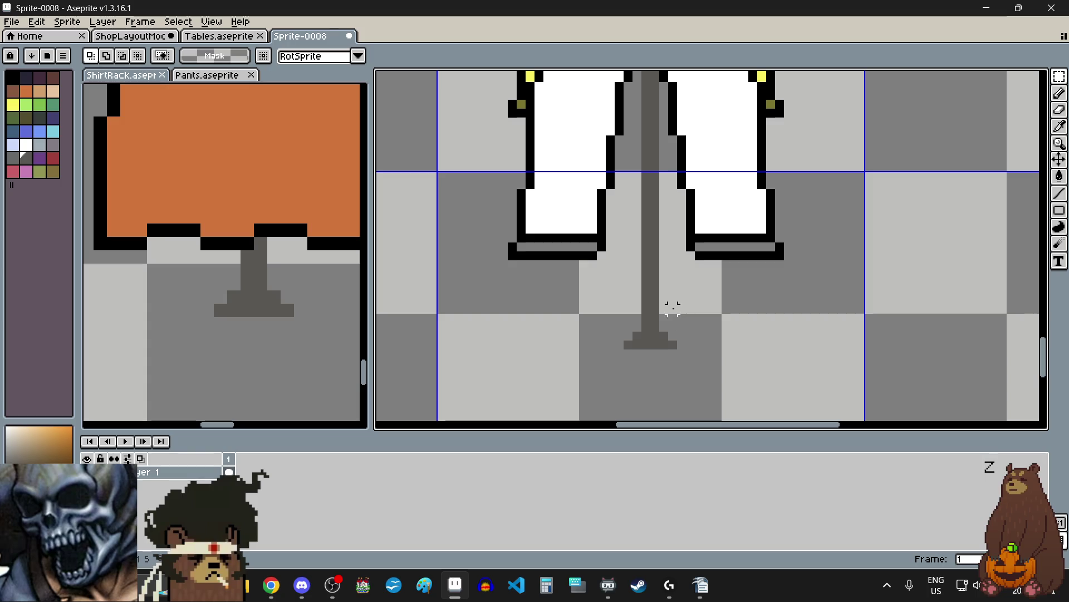
{"action": "scroll", "coordinate": [665, 301], "scroll_direction": "up", "scroll_amount": 1}
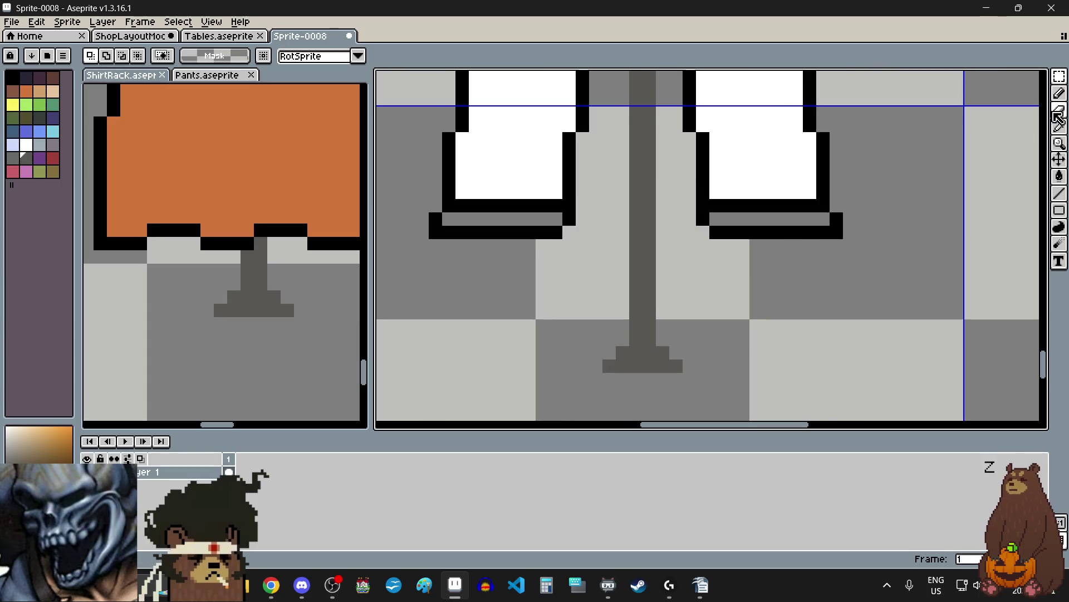
{"action": "left_click", "coordinate": [1060, 113]}
{"action": "scroll", "coordinate": [676, 340], "scroll_direction": "up", "scroll_amount": 2}
{"action": "mouse_move", "coordinate": [662, 346]}
{"action": "left_mouse_down"}
{"action": "mouse_move", "coordinate": [590, 346]}
{"action": "mouse_move", "coordinate": [625, 346]}
{"action": "left_mouse_up"}
{"action": "scroll", "coordinate": [663, 316], "scroll_direction": "down", "scroll_amount": 4}
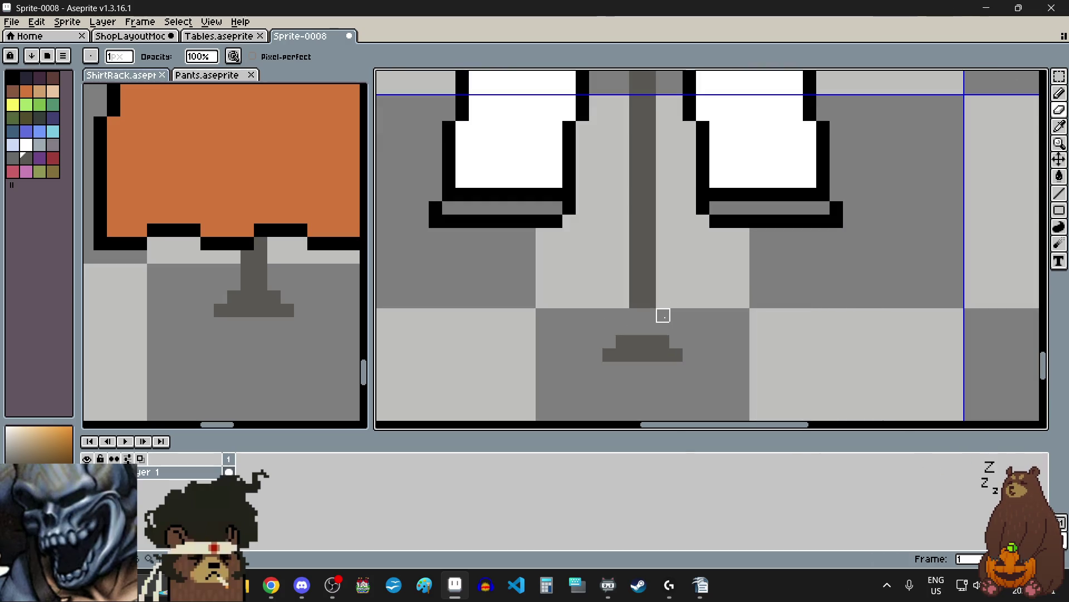
{"action": "left_click", "coordinate": [677, 354]}
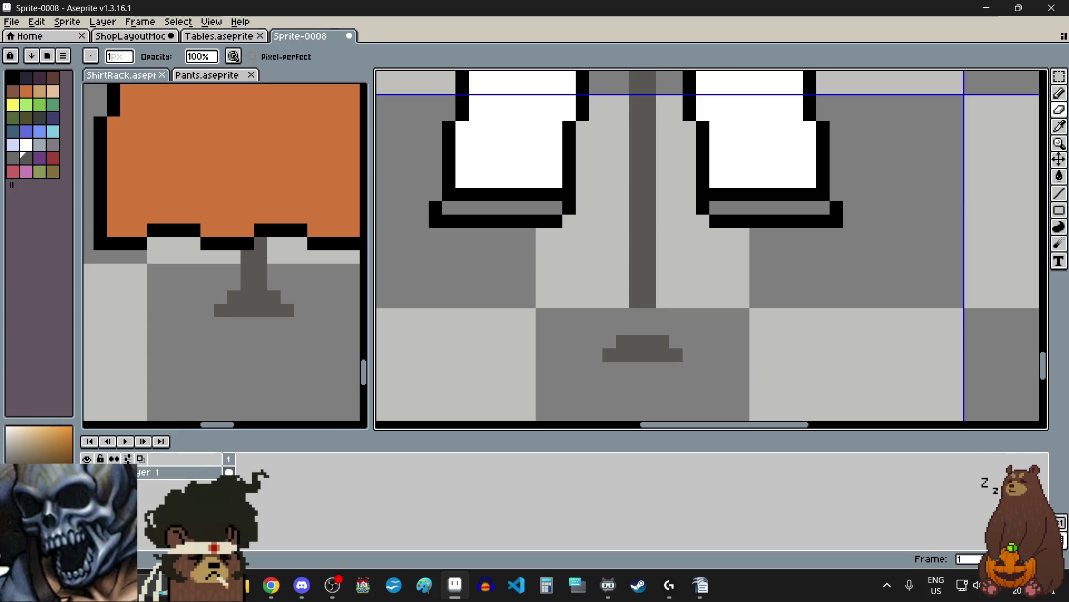
{"action": "key", "text": "alt+Tab"}
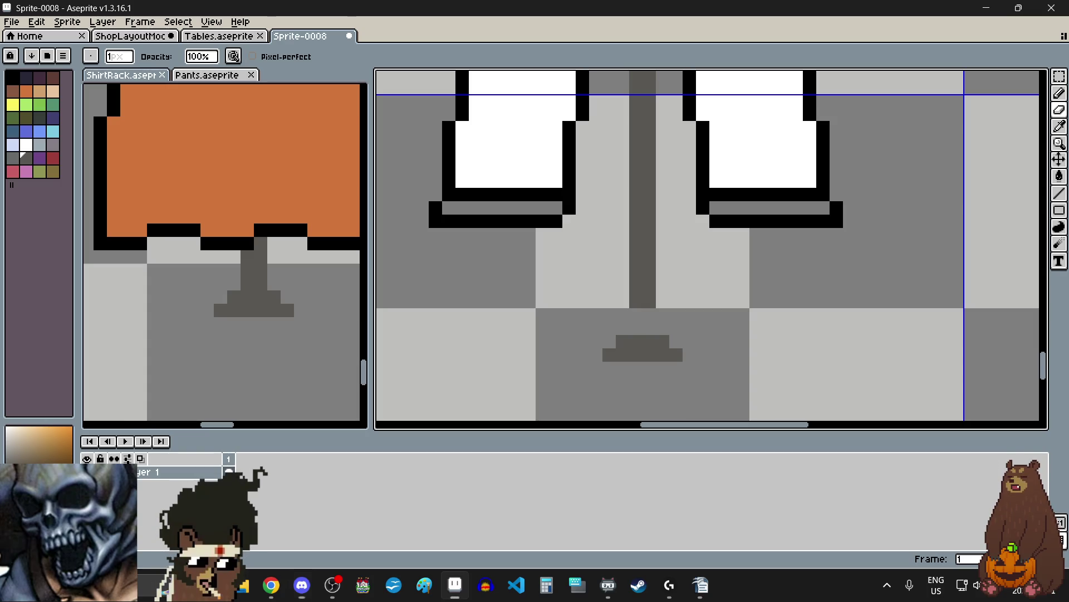
- Erase the pole's bottom two rows and move the dark base up to join it
{"action": "mouse_move", "coordinate": [636, 301]}
{"action": "left_mouse_down"}
{"action": "mouse_move", "coordinate": [646, 299]}
{"action": "mouse_move", "coordinate": [636, 289]}
{"action": "left_mouse_up"}
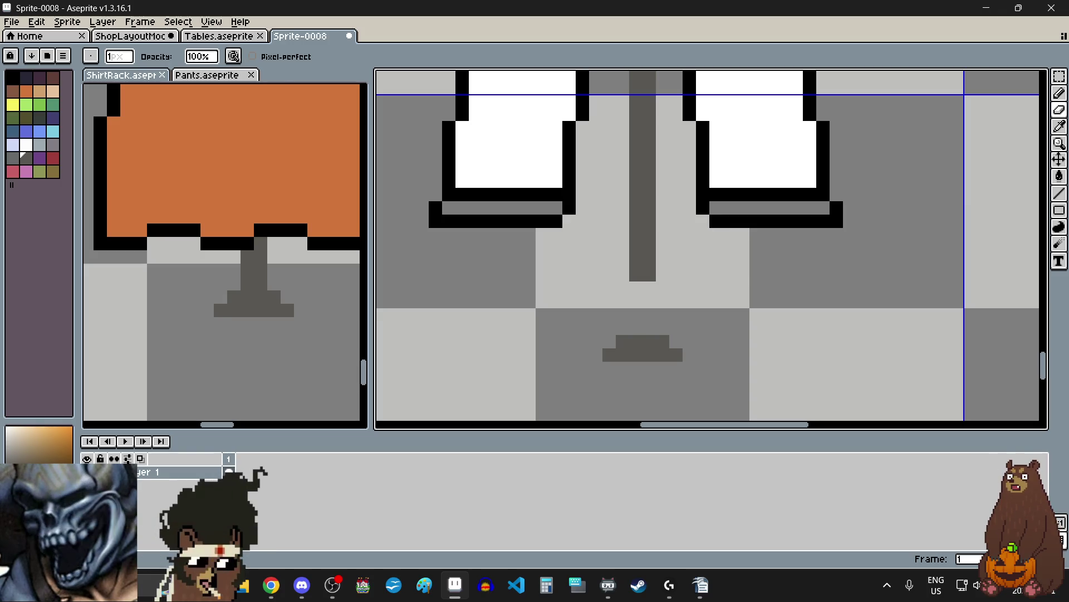
{"action": "left_click", "coordinate": [272, 585]}
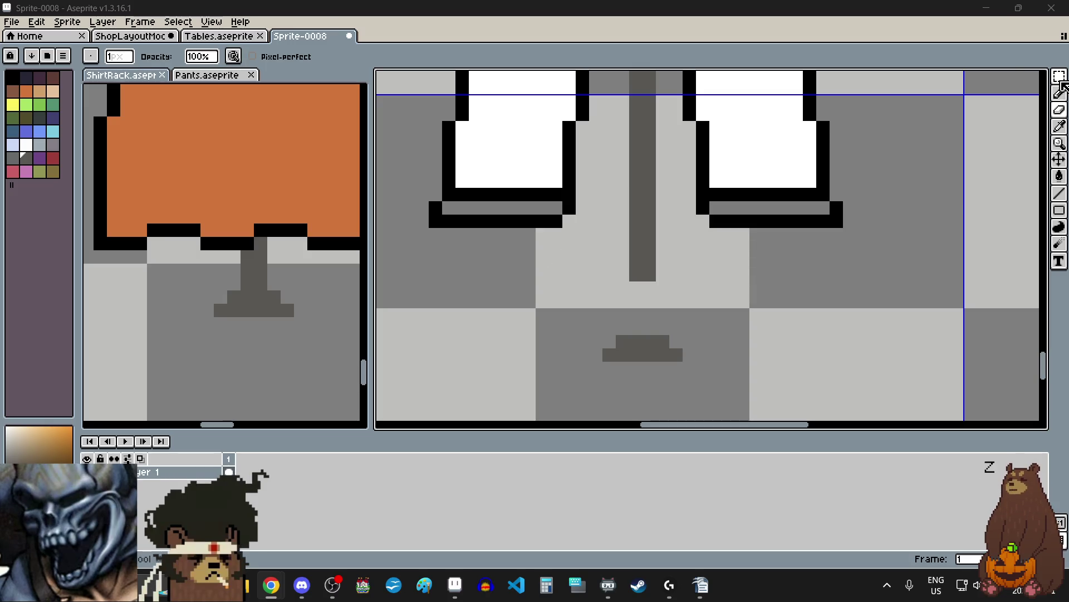
{"action": "left_click", "coordinate": [1059, 76]}
{"action": "mouse_move", "coordinate": [602, 320]}
{"action": "left_mouse_down"}
{"action": "mouse_move", "coordinate": [608, 342]}
{"action": "mouse_move", "coordinate": [684, 350]}
{"action": "mouse_move", "coordinate": [650, 290]}
{"action": "left_mouse_up"}
{"action": "left_click", "coordinate": [743, 353]}
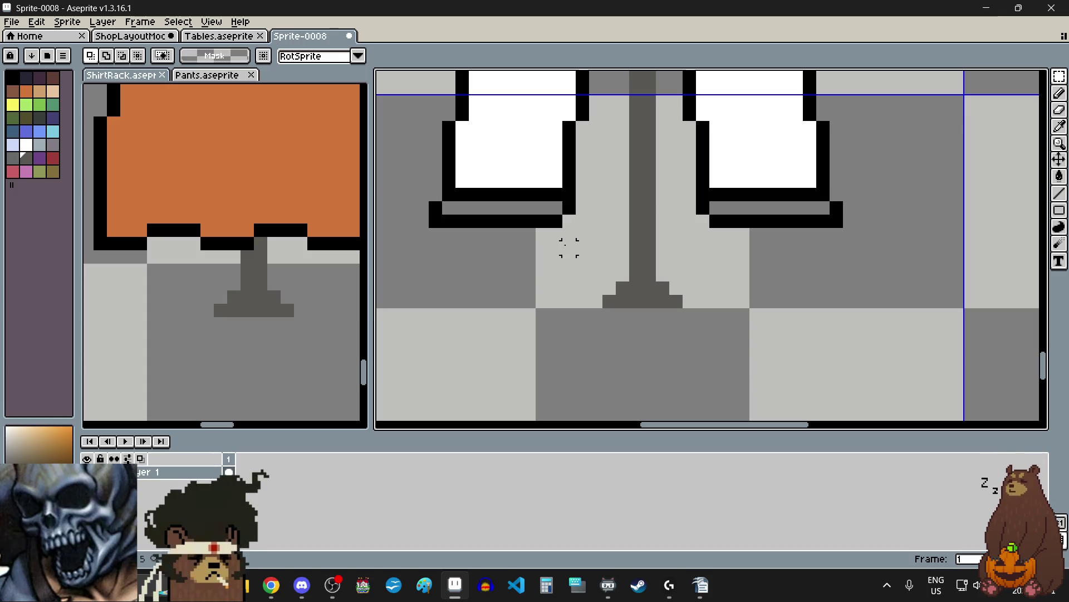
- Delete the lower pole section and raise the stand base two pixels flush under the pole
{"action": "scroll", "coordinate": [645, 327], "scroll_direction": "down", "scroll_amount": 5}
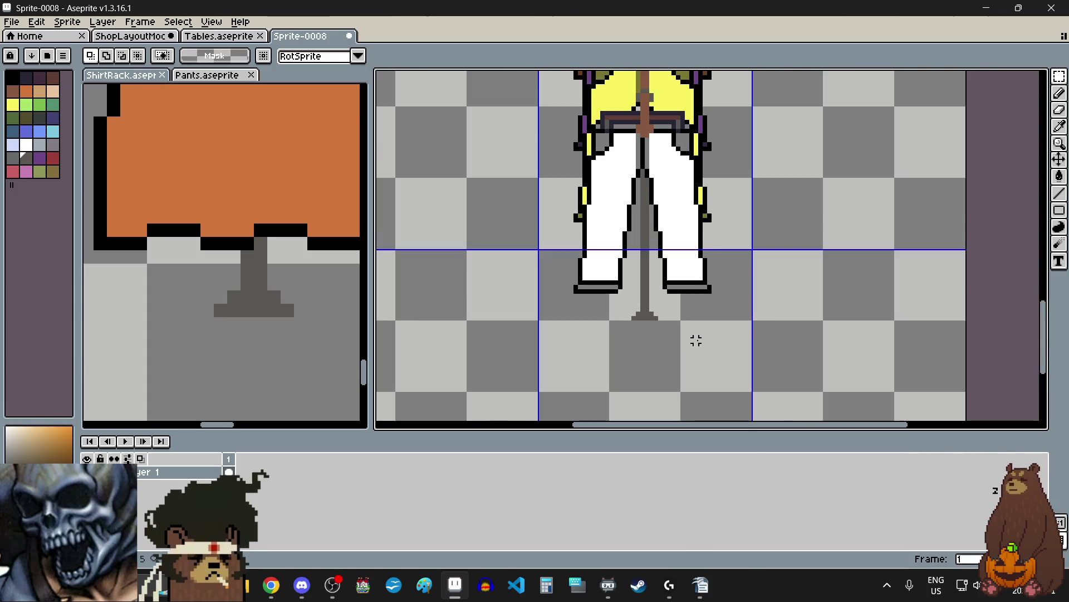
{"action": "scroll", "coordinate": [627, 288], "scroll_direction": "up", "scroll_amount": 8}
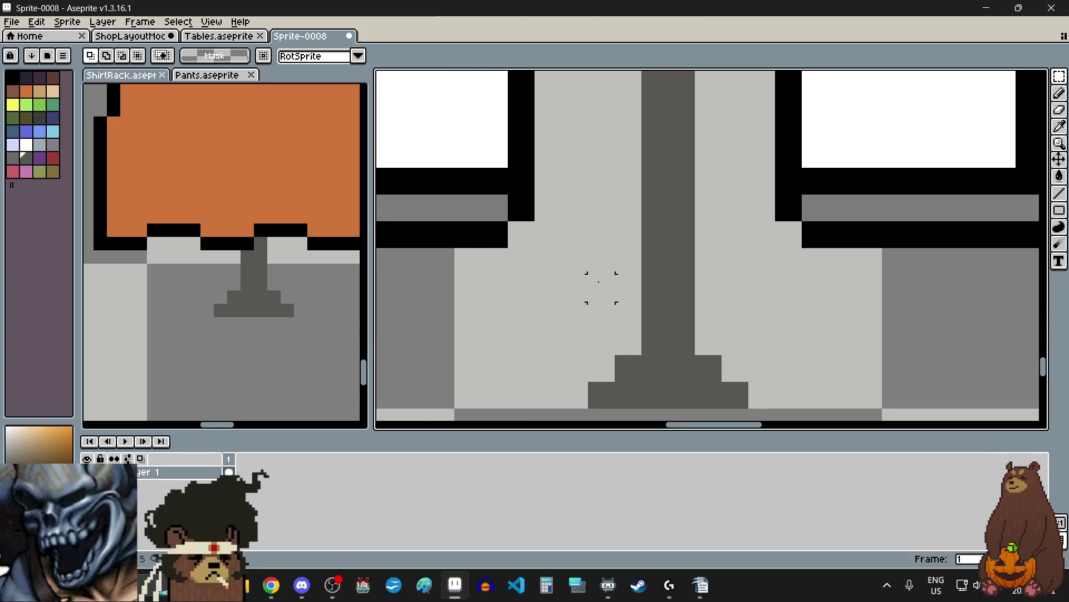
{"action": "left_click_drag", "start_coordinate": [663, 334], "coordinate": [683, 318]}
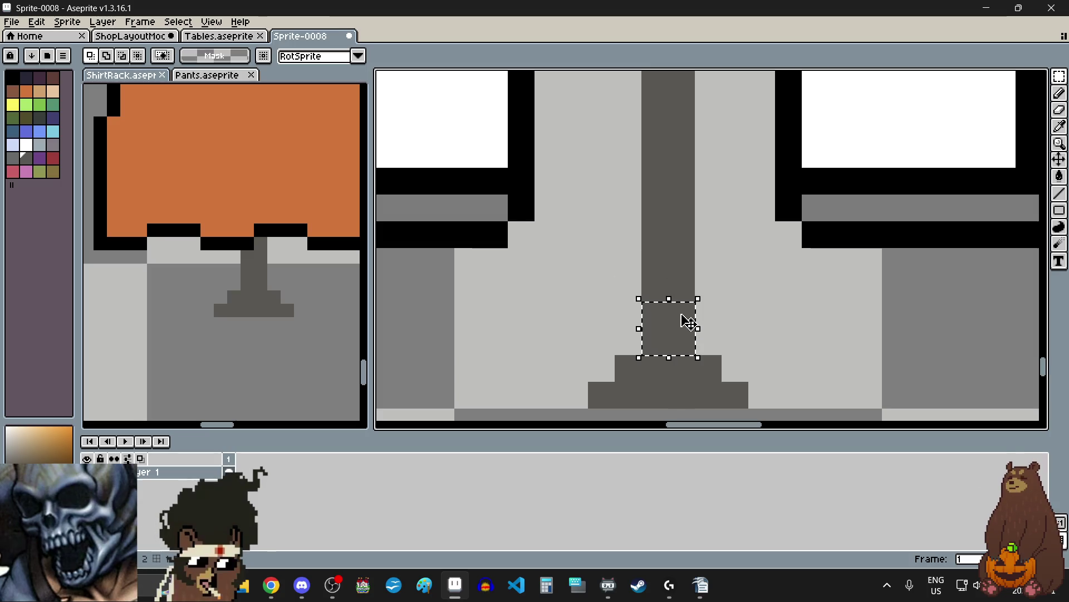
{"action": "key", "text": "Delete"}
{"action": "scroll", "coordinate": [657, 334], "scroll_direction": "down", "scroll_amount": 1}
{"action": "scroll", "coordinate": [627, 341], "scroll_direction": "up", "scroll_amount": 1}
{"action": "mouse_move", "coordinate": [590, 279]}
{"action": "left_mouse_down"}
{"action": "mouse_move", "coordinate": [612, 300]}
{"action": "mouse_move", "coordinate": [746, 326]}
{"action": "left_mouse_up"}
{"action": "key", "text": "Up"}
{"action": "key", "text": "Up"}
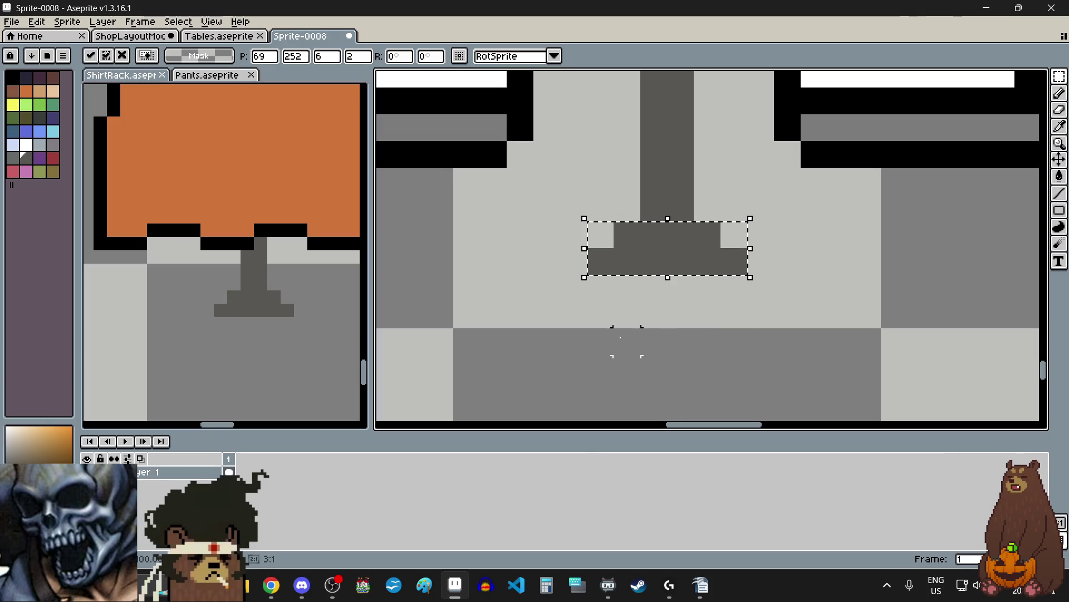
{"action": "left_click", "coordinate": [627, 341]}
{"action": "scroll", "coordinate": [624, 344], "scroll_direction": "down", "scroll_amount": 5}
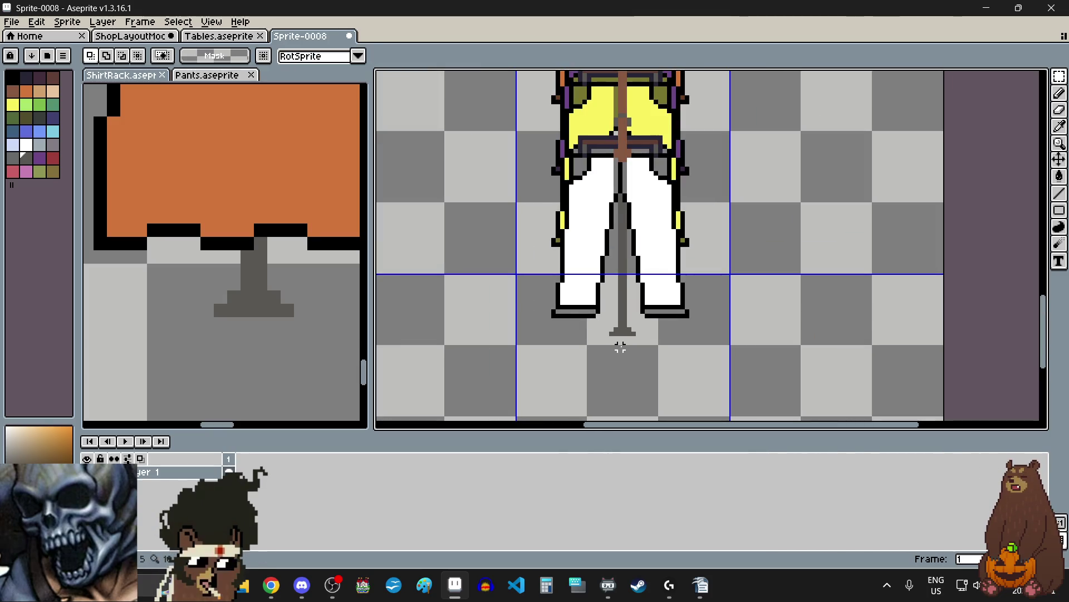
{"action": "scroll", "coordinate": [642, 277], "scroll_direction": "up", "scroll_amount": 4}
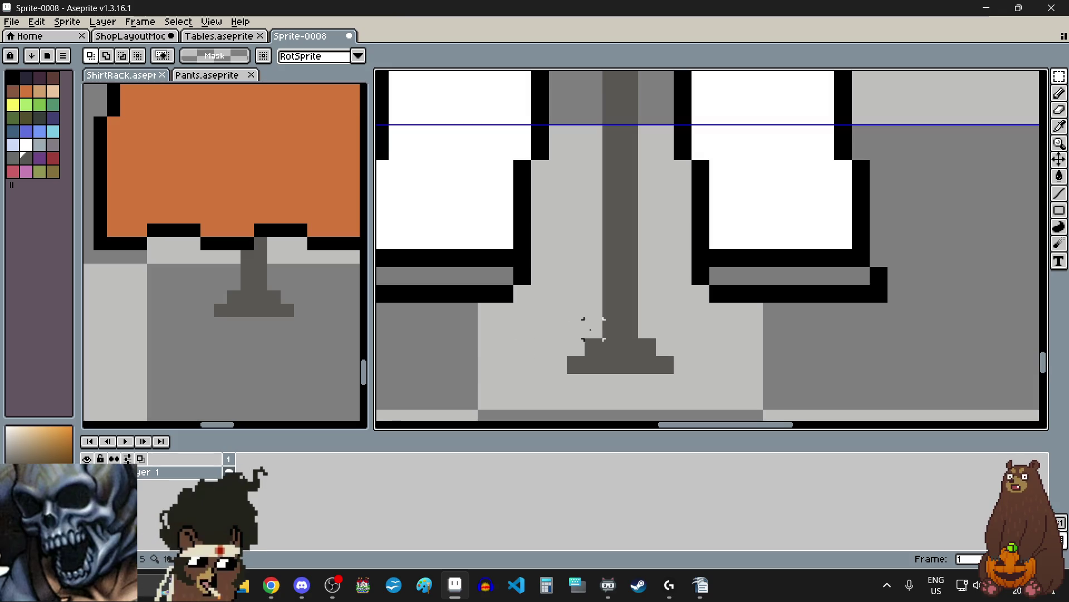
{"action": "scroll", "coordinate": [591, 329], "scroll_direction": "down", "scroll_amount": 5}
{"action": "scroll", "coordinate": [585, 243], "scroll_direction": "up", "scroll_amount": 5}
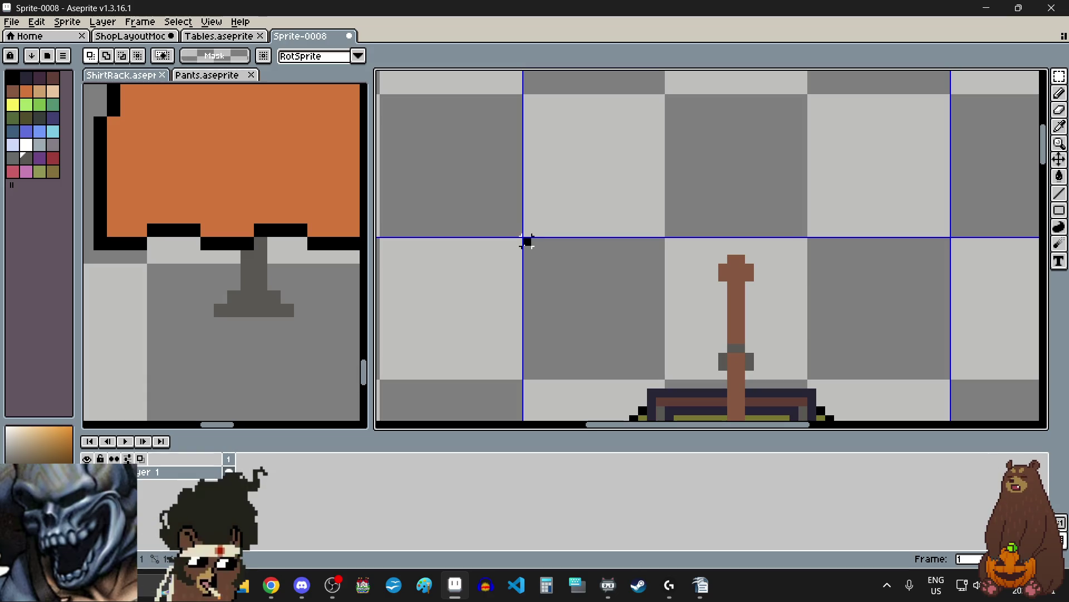
- Move the bottom pants and stand down 5 pixels
{"action": "scroll", "coordinate": [526, 241], "scroll_direction": "down", "scroll_amount": 4}
{"action": "scroll", "coordinate": [525, 244], "scroll_direction": "down", "scroll_amount": 3}
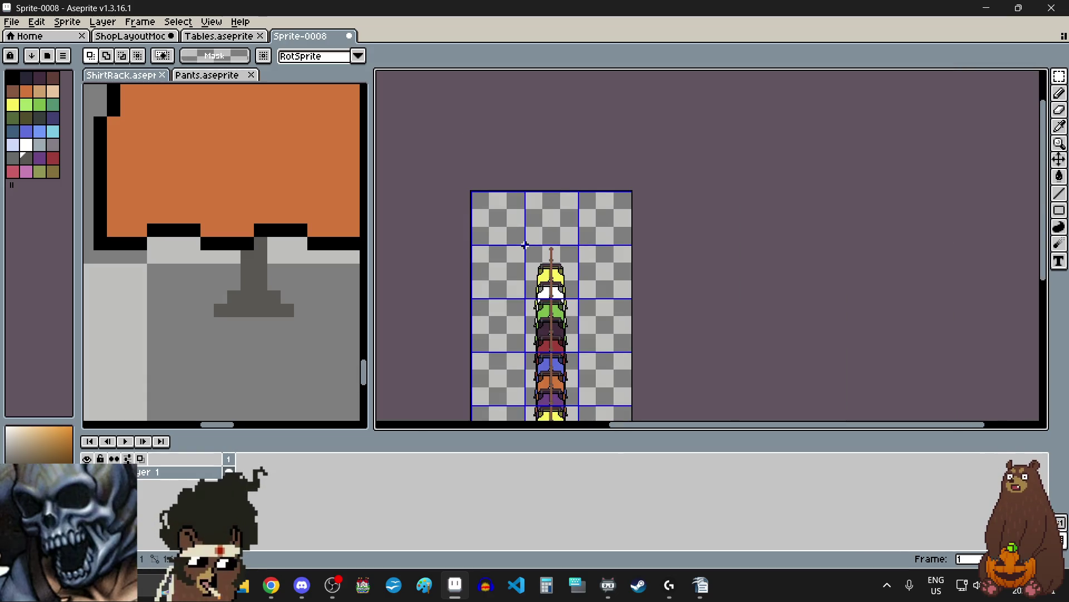
{"action": "scroll", "coordinate": [526, 245], "scroll_direction": "down", "scroll_amount": 3}
{"action": "scroll", "coordinate": [607, 276], "scroll_direction": "up", "scroll_amount": 7}
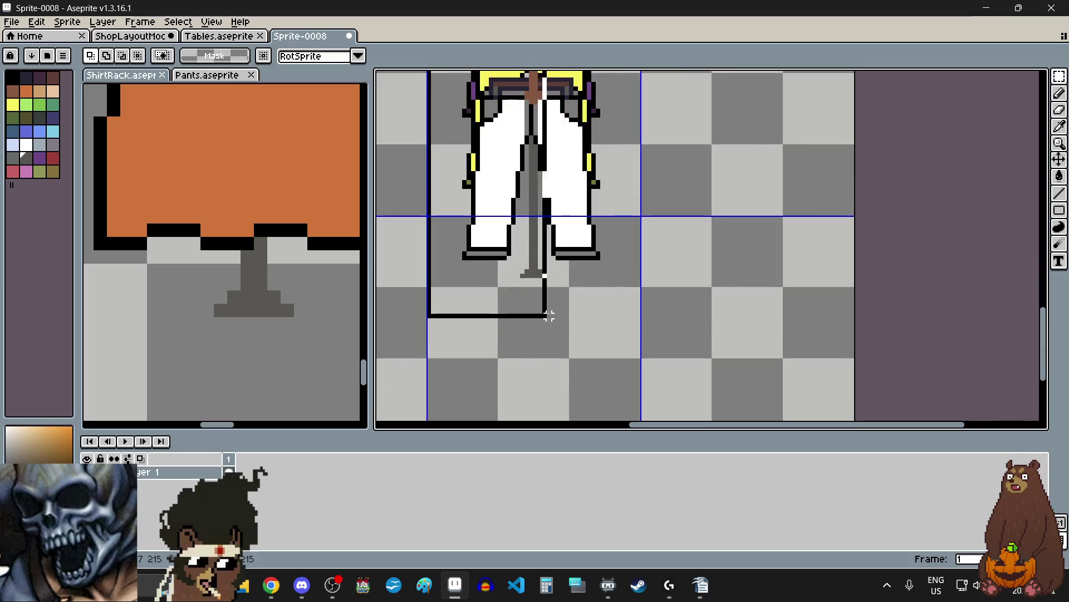
{"action": "scroll", "coordinate": [607, 277], "scroll_direction": "up", "scroll_amount": 2}
{"action": "scroll", "coordinate": [669, 317], "scroll_direction": "down", "scroll_amount": 3}
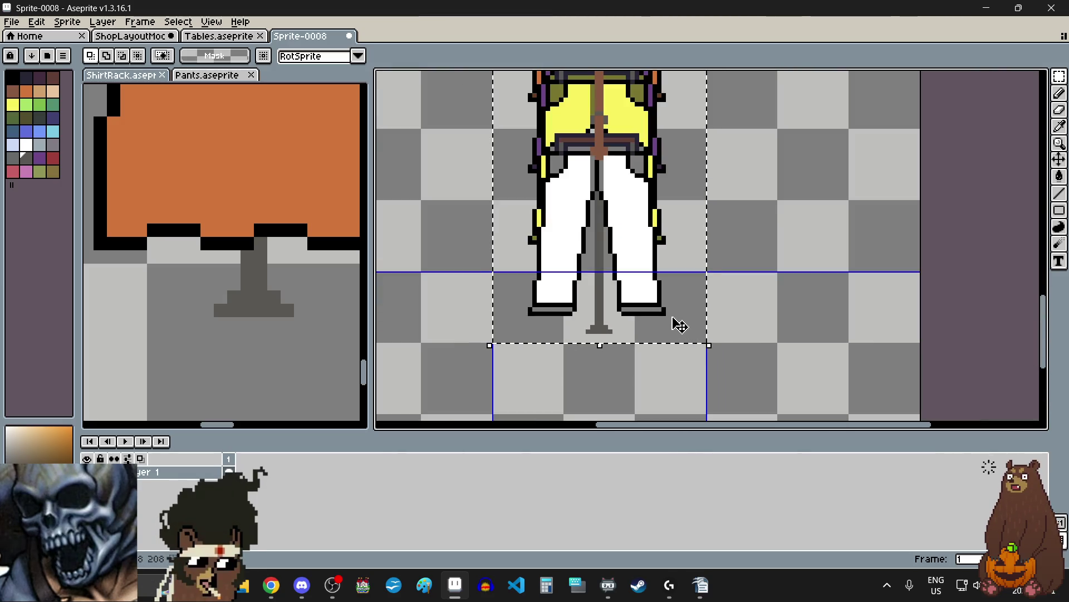
{"action": "scroll", "coordinate": [589, 363], "scroll_direction": "up", "scroll_amount": 4}
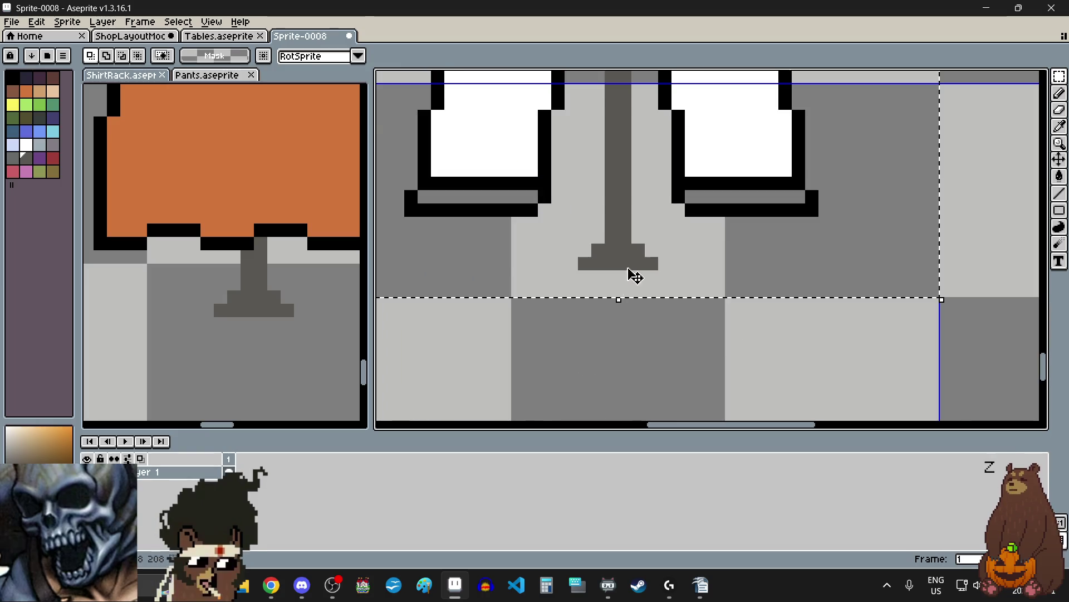
{"action": "left_click", "coordinate": [635, 247]}
{"action": "left_click_drag", "start_coordinate": [634, 247], "coordinate": [628, 317]}
{"action": "scroll", "coordinate": [812, 292], "scroll_direction": "down", "scroll_amount": 2}
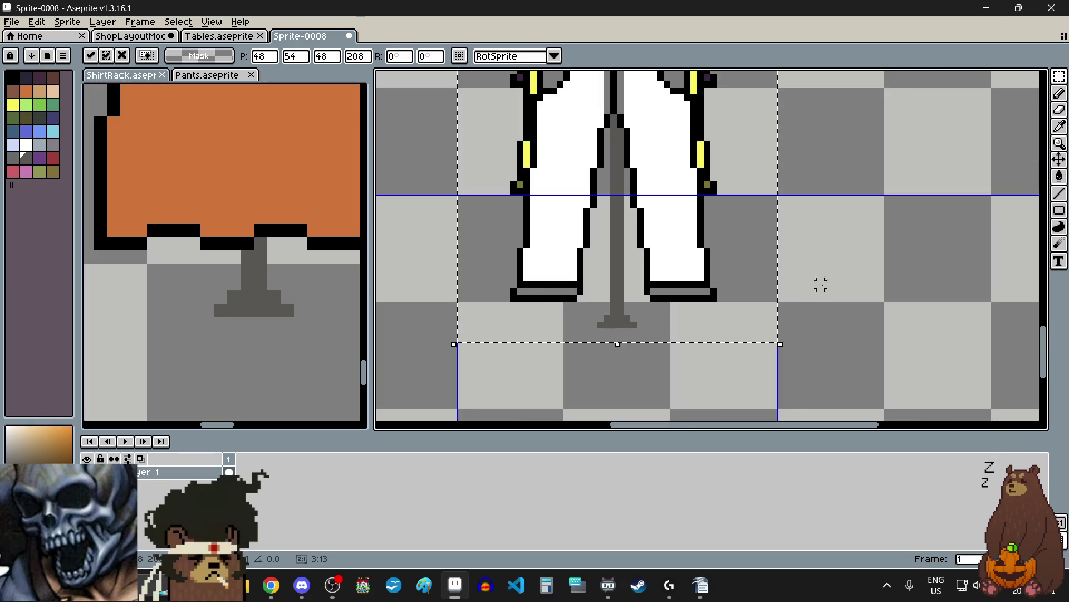
{"action": "key", "text": "Return"}
- Stretch the brown pole upward so it reaches the cross-shaped top piece
{"action": "scroll", "coordinate": [736, 318], "scroll_direction": "down", "scroll_amount": 3}
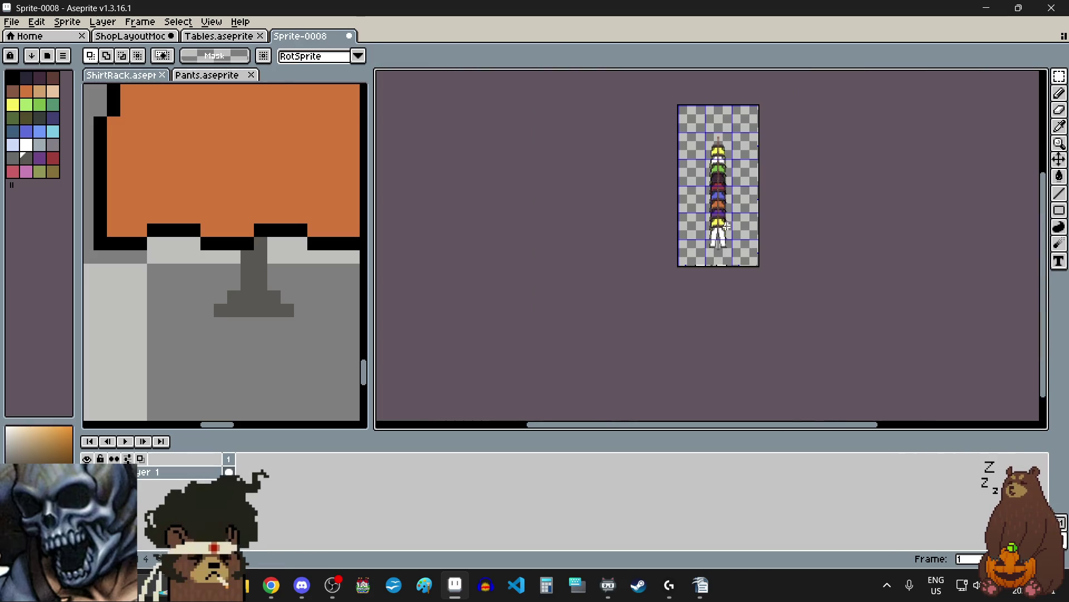
{"action": "scroll", "coordinate": [721, 123], "scroll_direction": "up", "scroll_amount": 2}
{"action": "scroll", "coordinate": [722, 123], "scroll_direction": "up", "scroll_amount": 3}
{"action": "mouse_move", "coordinate": [636, 210]}
{"action": "left_mouse_down"}
{"action": "mouse_move", "coordinate": [722, 304]}
{"action": "mouse_move", "coordinate": [690, 222]}
{"action": "mouse_move", "coordinate": [691, 240]}
{"action": "left_mouse_up"}
{"action": "left_click", "coordinate": [776, 288]}
{"action": "scroll", "coordinate": [678, 287], "scroll_direction": "up", "scroll_amount": 2}
{"action": "left_click_drag", "start_coordinate": [654, 316], "coordinate": [739, 348]}
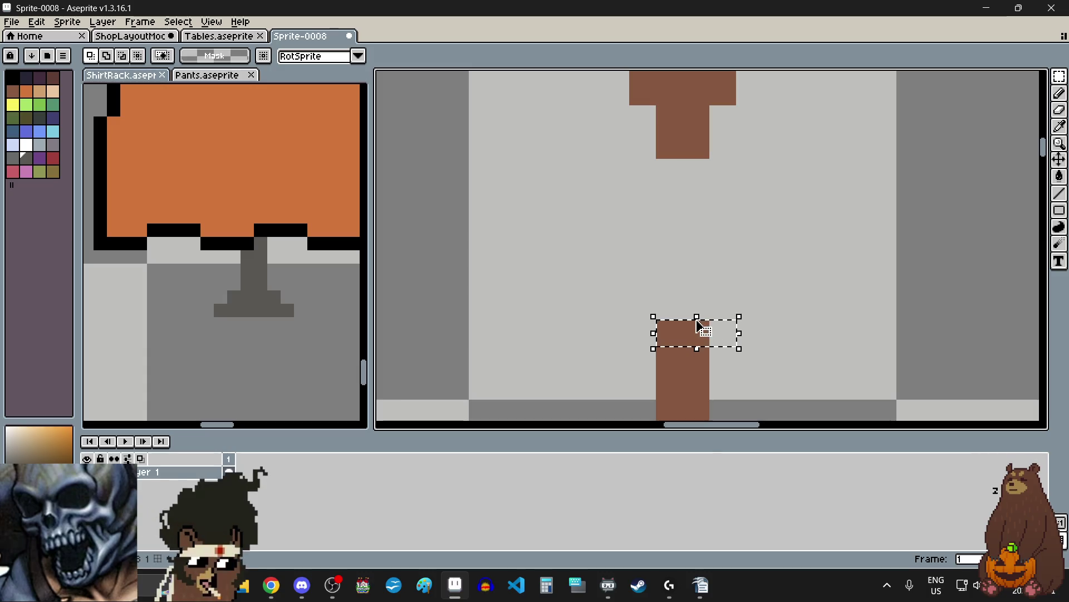
{"action": "left_click_drag", "start_coordinate": [699, 311], "coordinate": [707, 155]}
{"action": "left_click", "coordinate": [802, 239]}
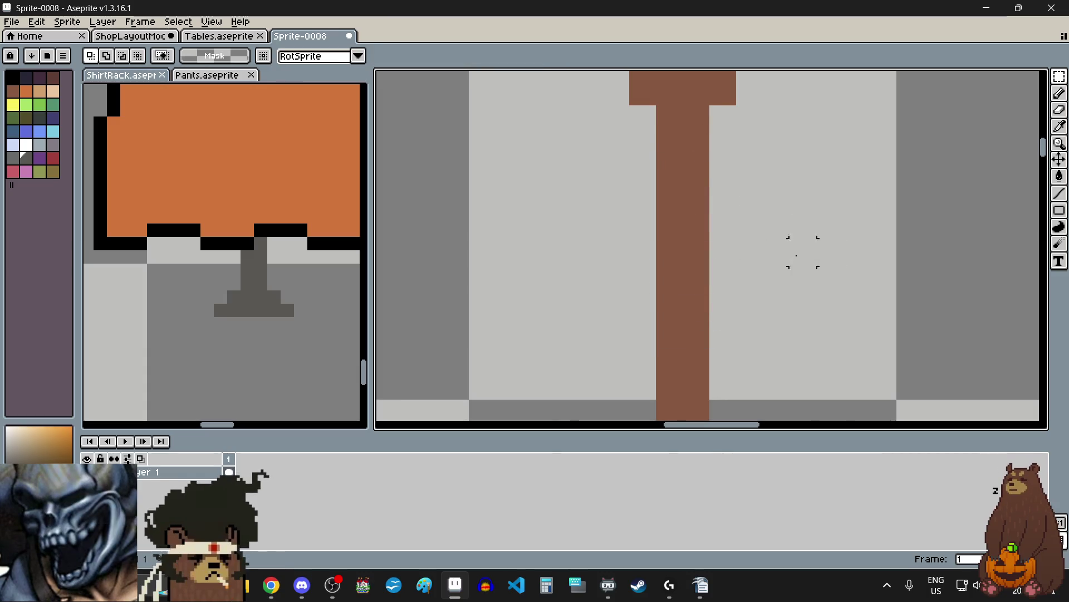
{"action": "scroll", "coordinate": [783, 260], "scroll_direction": "down", "scroll_amount": 4}
{"action": "scroll", "coordinate": [783, 260], "scroll_direction": "down", "scroll_amount": 1}
{"action": "scroll", "coordinate": [781, 384], "scroll_direction": "up", "scroll_amount": 1}
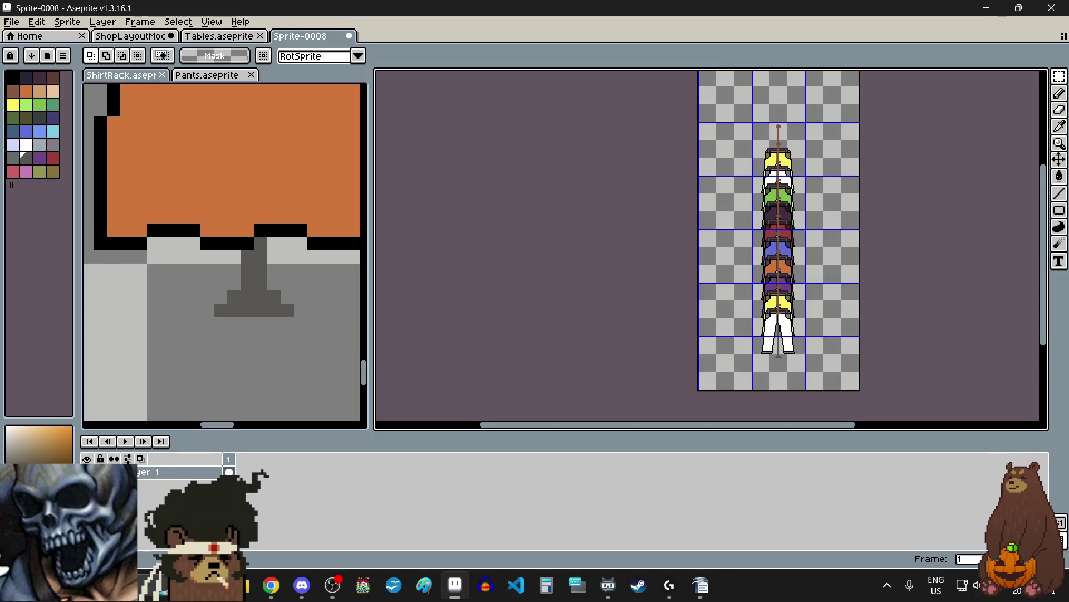
{"action": "left_click", "coordinate": [1059, 77]}
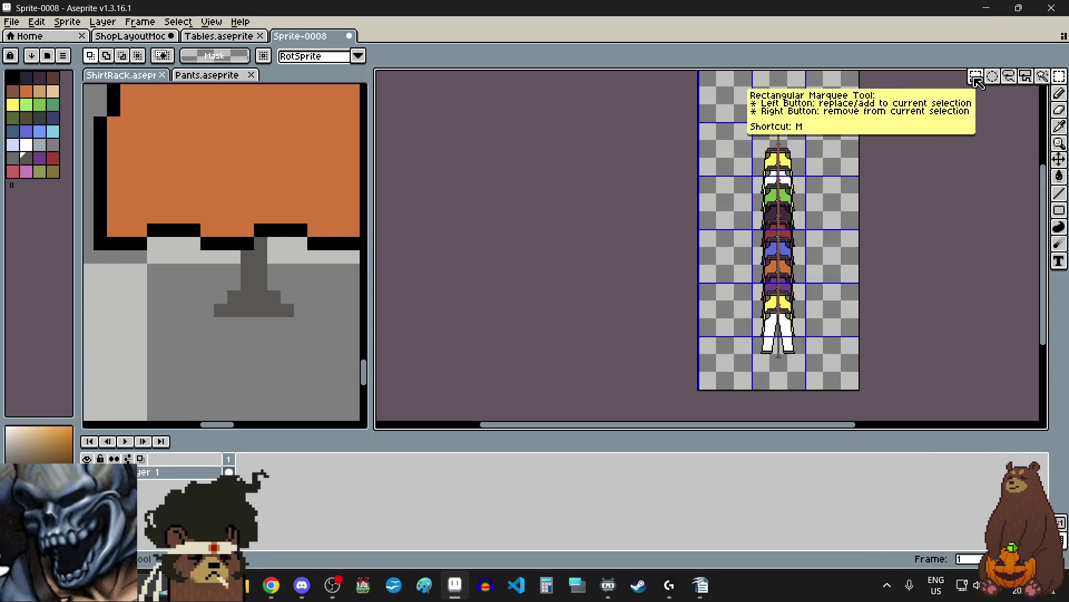
- Save the sprite as PantsRack.aseprite and select the whole sprite
{"action": "left_click", "coordinate": [13, 22]}
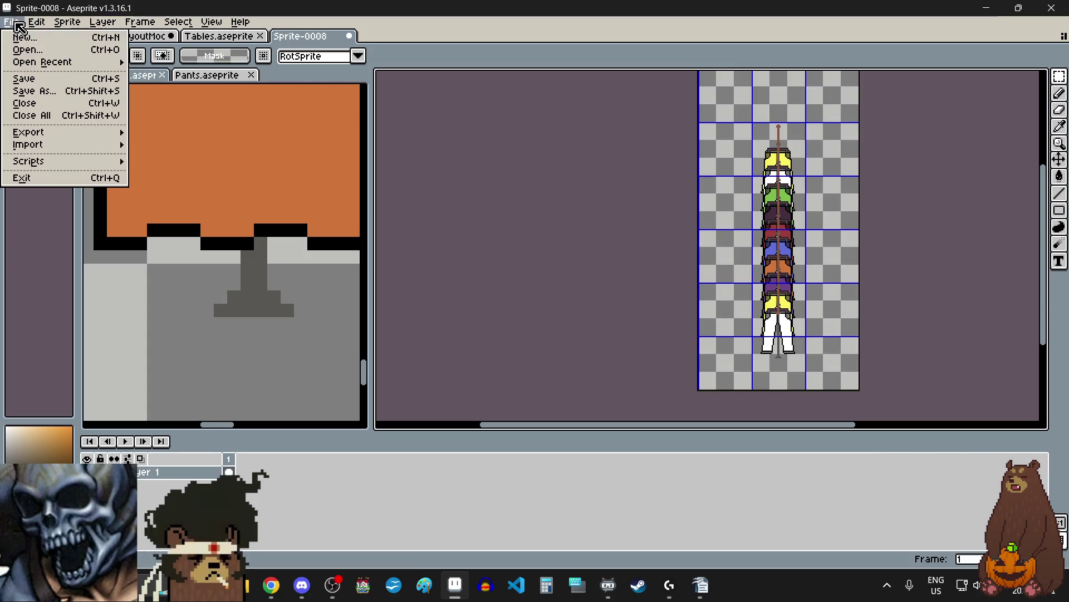
{"action": "left_click", "coordinate": [43, 79]}
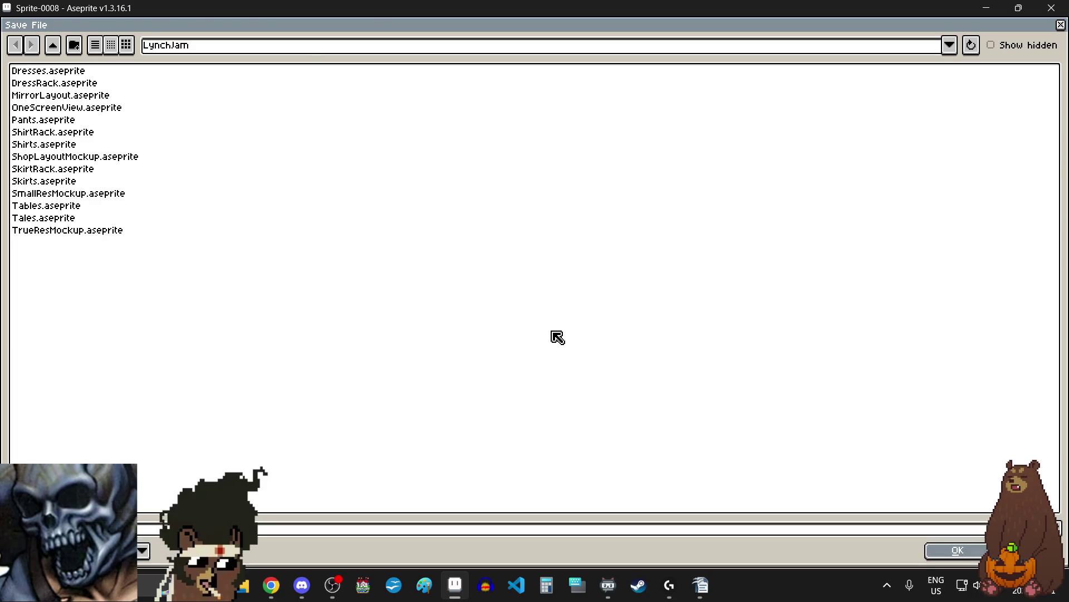
{"action": "key", "text": "Return"}
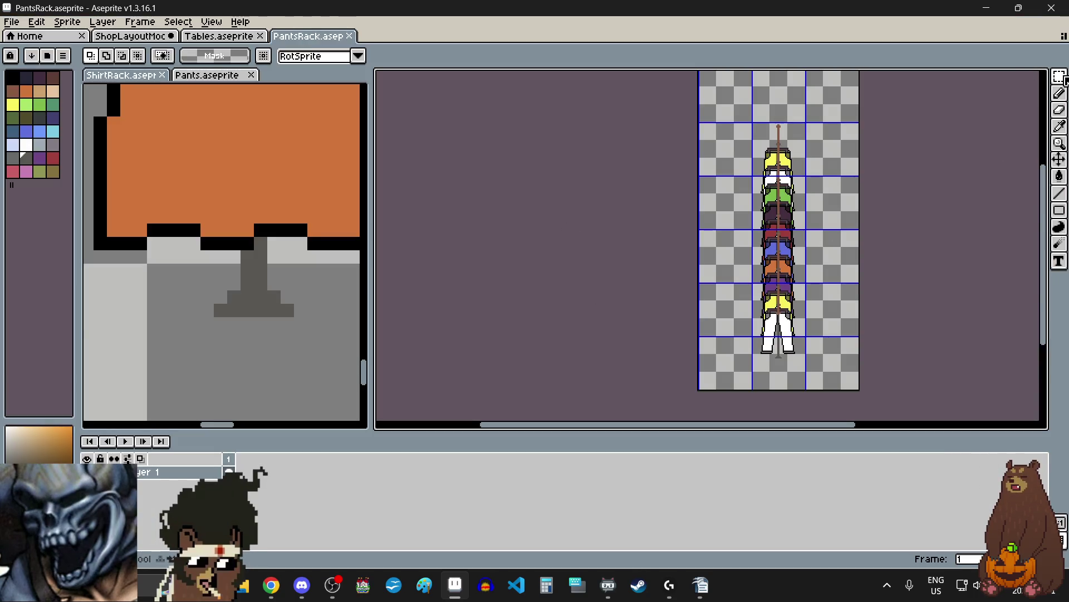
{"action": "key", "text": "ctrl+a"}
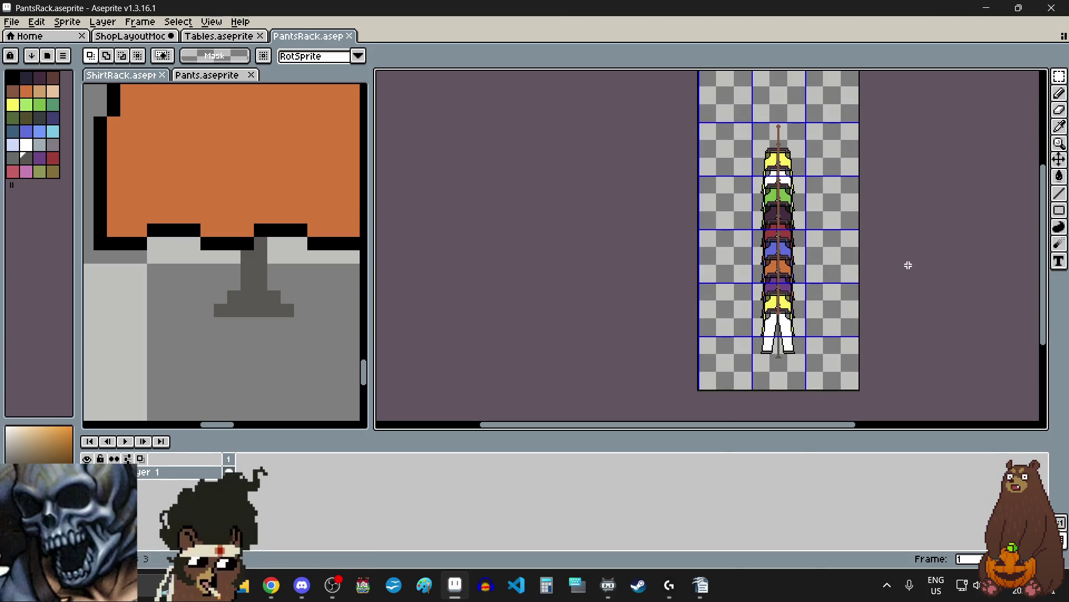
{"action": "left_click", "coordinate": [138, 37]}
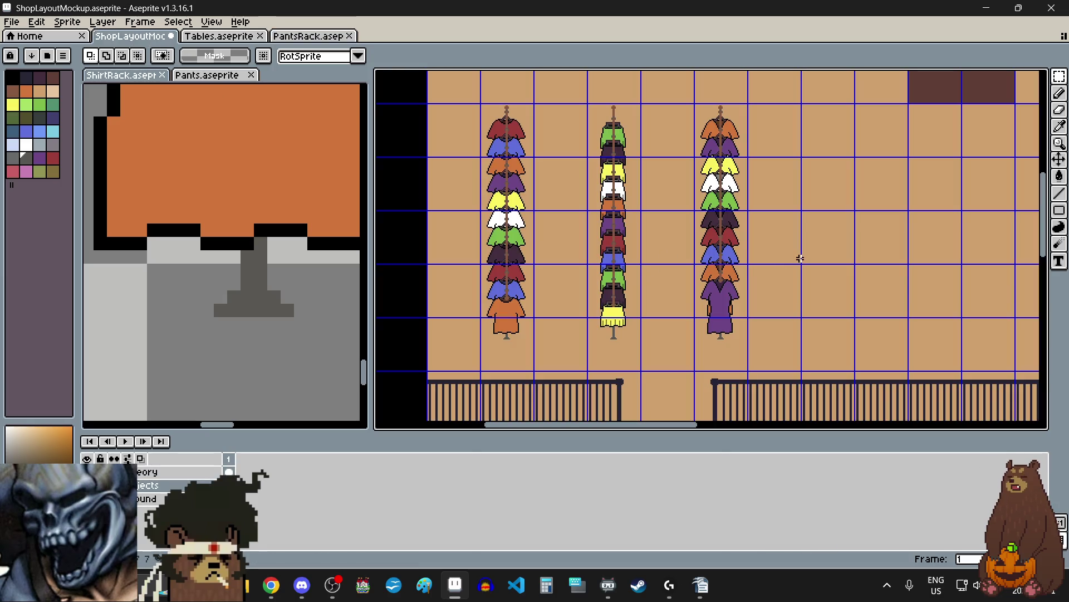
- Paste the pants rack into the shop layout and align it beside the third rack
{"action": "key", "text": "ctrl+v"}
{"action": "mouse_move", "coordinate": [468, 322]}
{"action": "left_mouse_down"}
{"action": "mouse_move", "coordinate": [741, 312]}
{"action": "mouse_move", "coordinate": [850, 267]}
{"action": "mouse_move", "coordinate": [833, 273]}
{"action": "left_mouse_up"}
{"action": "scroll", "coordinate": [834, 273], "scroll_direction": "up", "scroll_amount": 5}
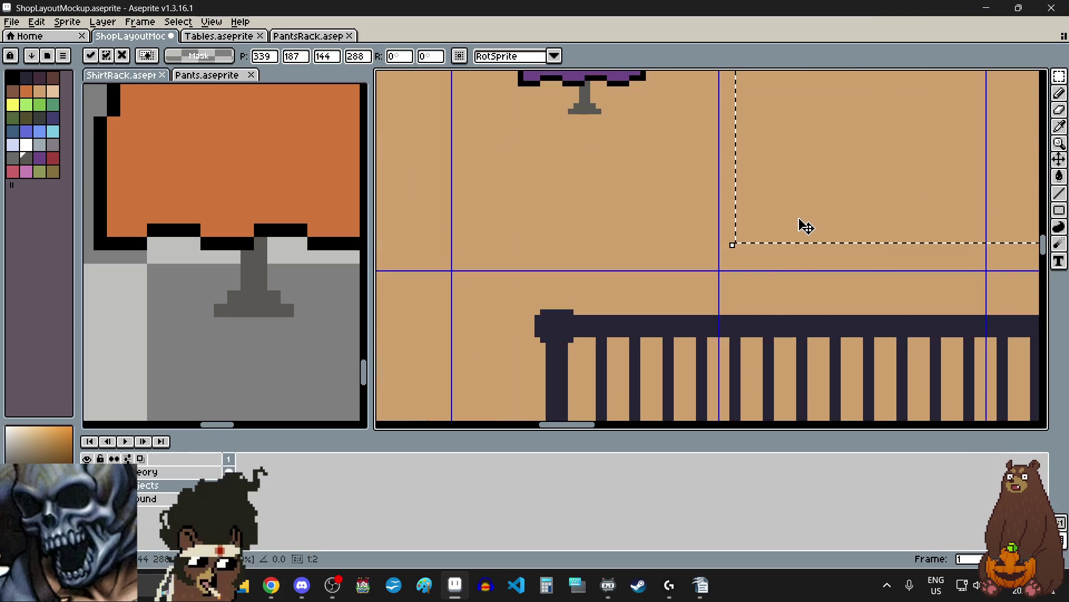
{"action": "left_click_drag", "start_coordinate": [804, 210], "coordinate": [768, 258]}
{"action": "scroll", "coordinate": [769, 262], "scroll_direction": "down", "scroll_amount": 5}
{"action": "scroll", "coordinate": [765, 273], "scroll_direction": "up", "scroll_amount": 1}
{"action": "left_click", "coordinate": [897, 237]}
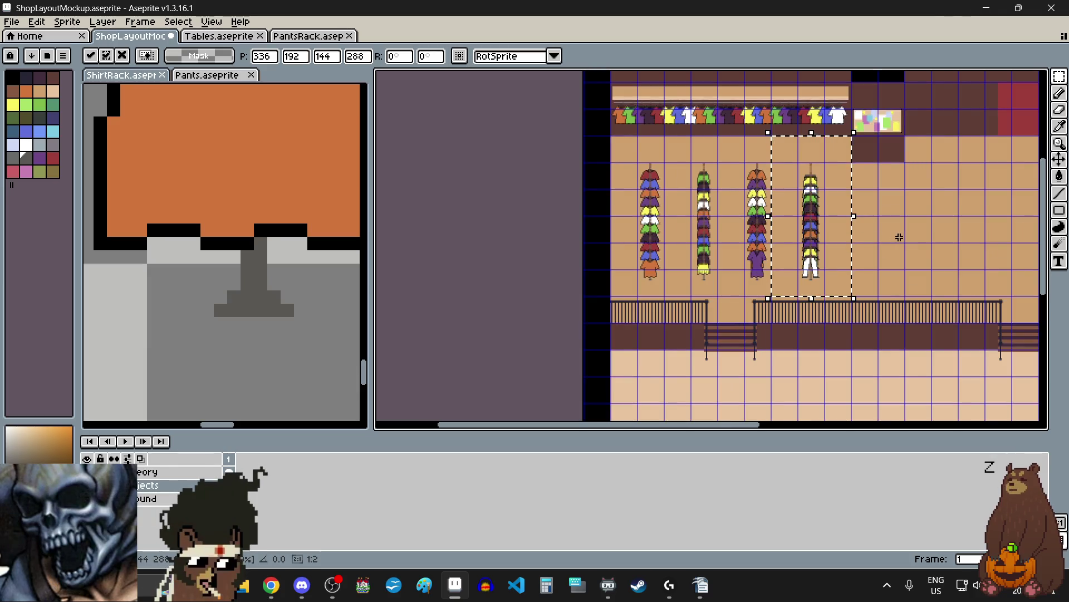
{"action": "scroll", "coordinate": [789, 189], "scroll_direction": "up", "scroll_amount": 2}
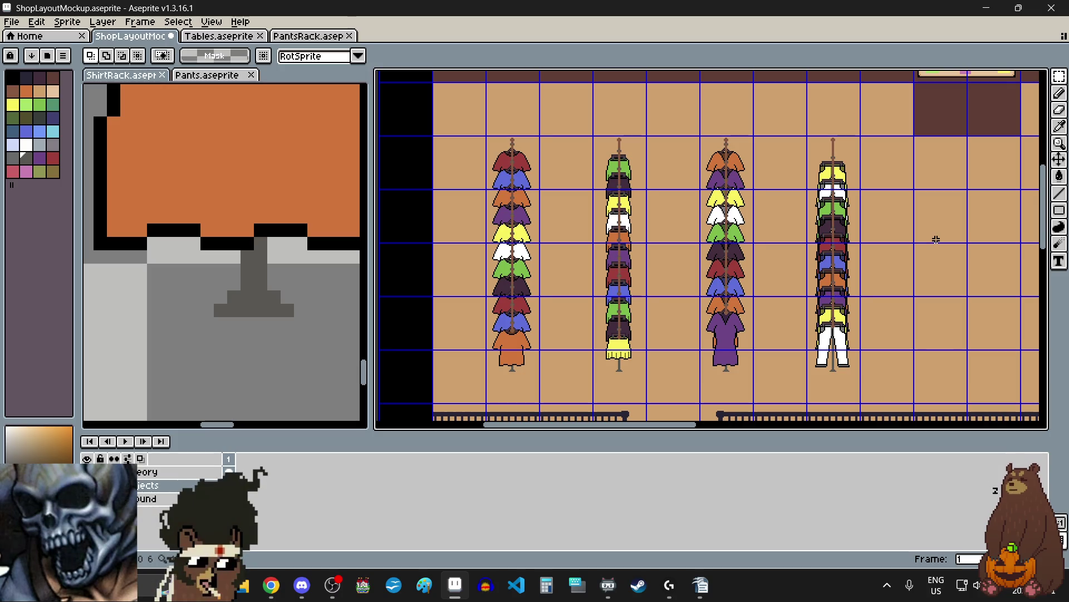
{"action": "left_click", "coordinate": [12, 22]}
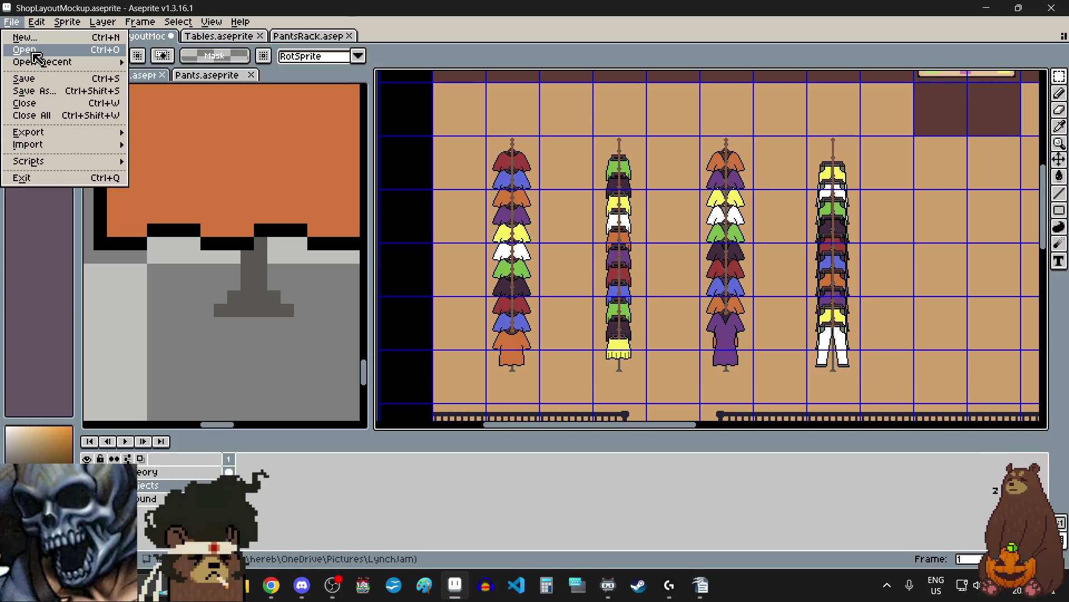
- Close the ShirtRack and Pants tabs in the side pane and the PantsRack tab
{"action": "left_click", "coordinate": [163, 75]}
{"action": "left_click", "coordinate": [163, 75]}
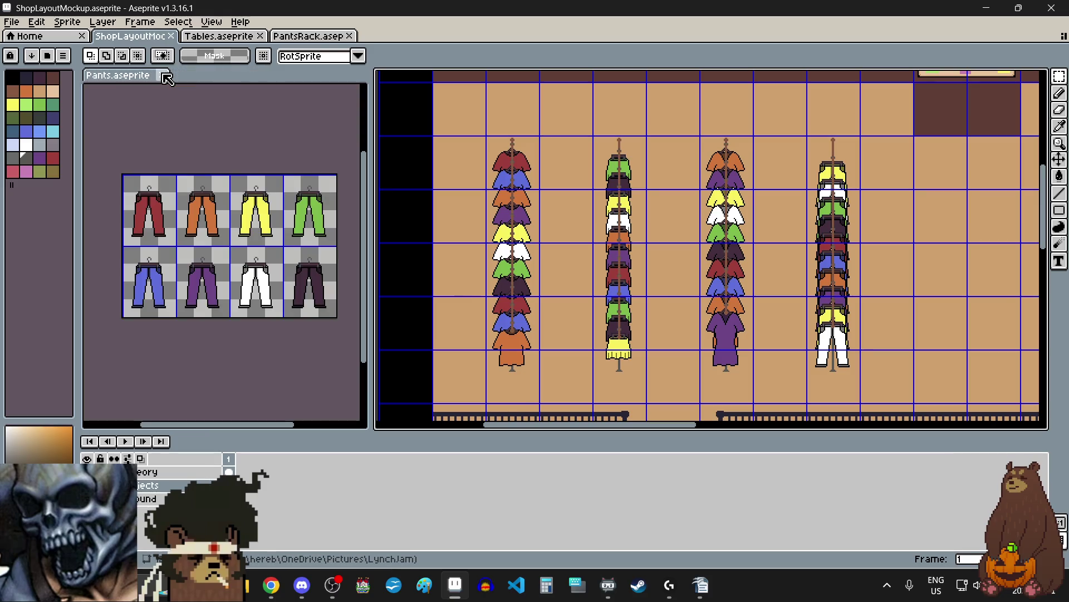
{"action": "left_click", "coordinate": [164, 75]}
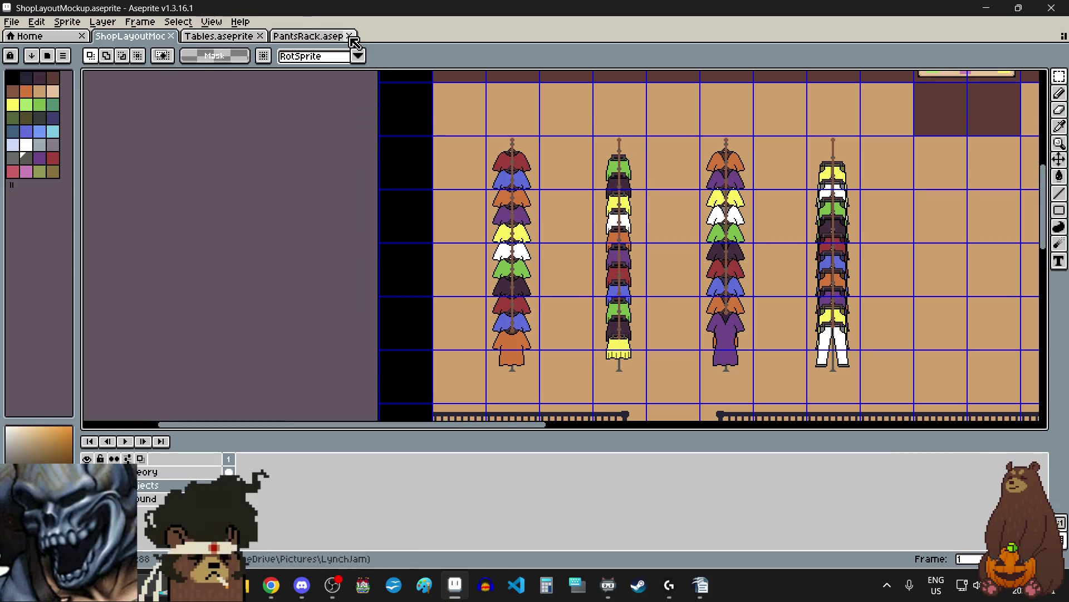
{"action": "left_click", "coordinate": [350, 35]}
{"action": "scroll", "coordinate": [534, 231], "scroll_direction": "down", "scroll_amount": 3}
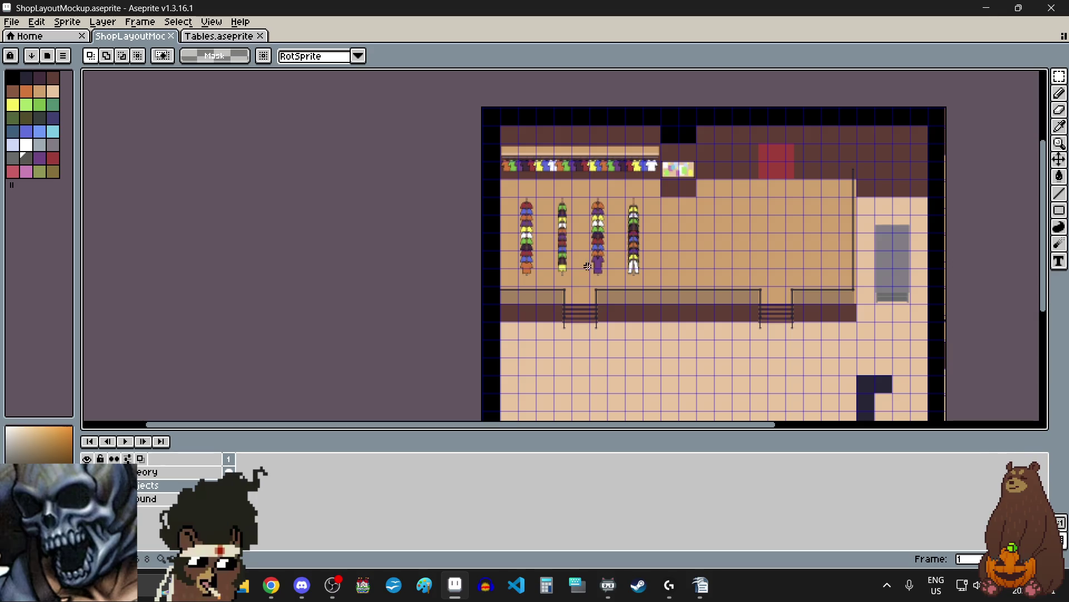
{"action": "scroll", "coordinate": [581, 223], "scroll_direction": "up", "scroll_amount": 1}
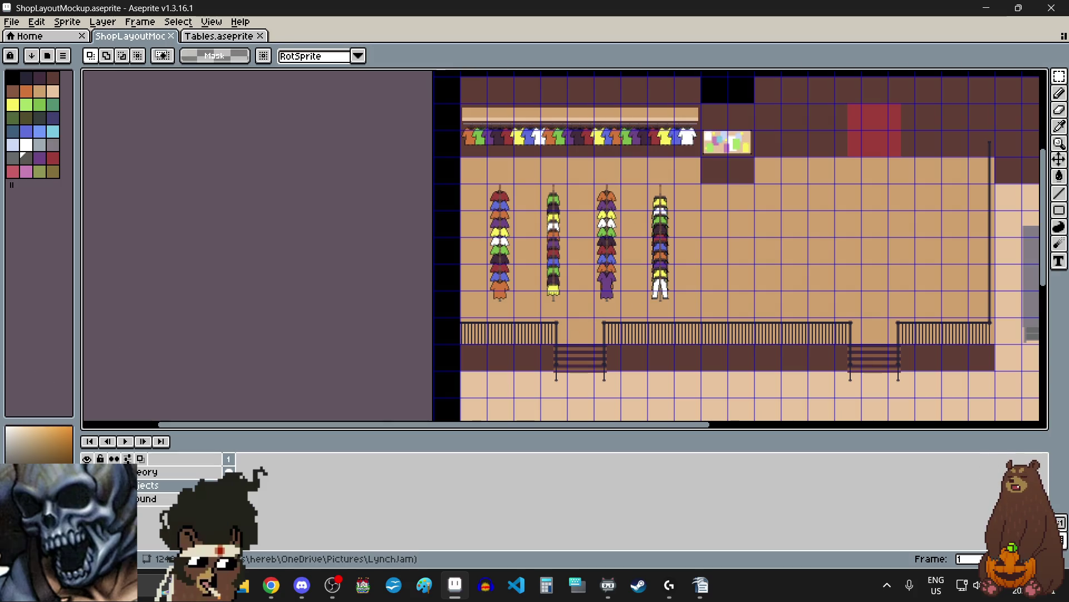
{"action": "key", "text": "alt+Tab"}
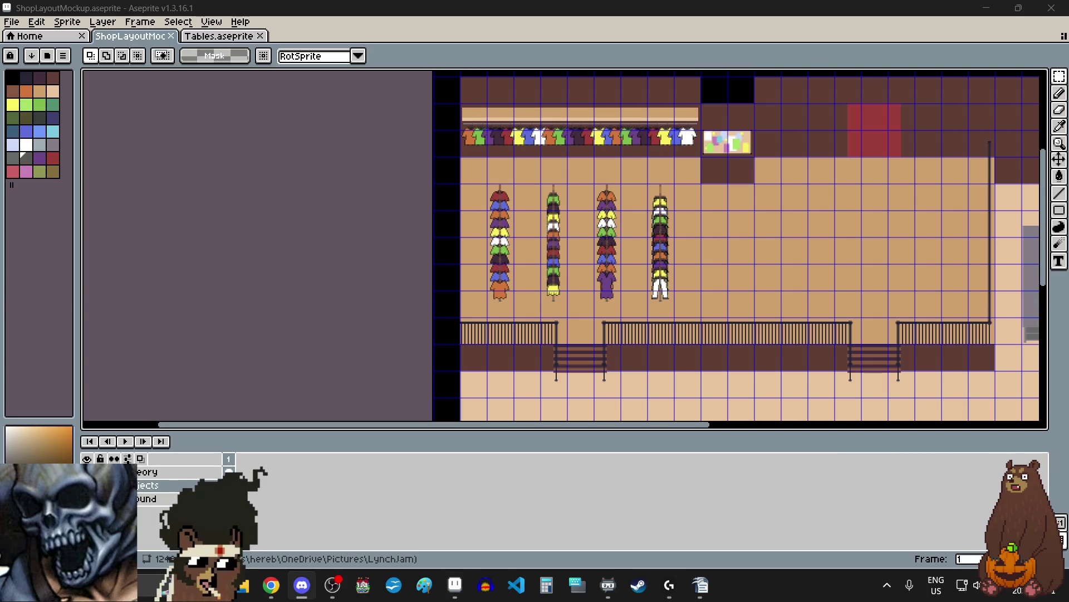
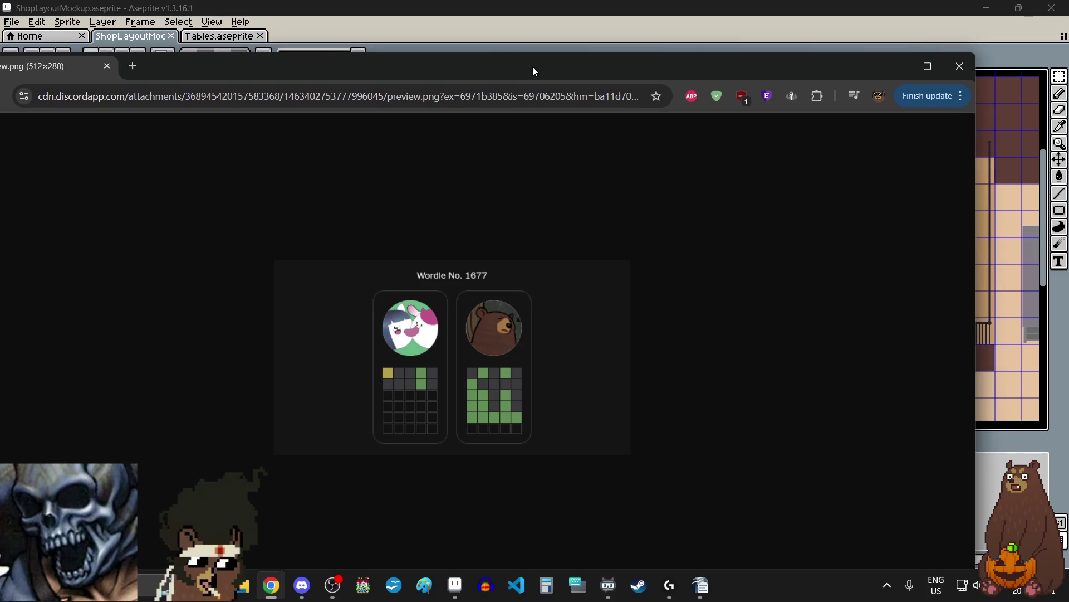
- Maximize Chrome and zoom the Wordle No. 1677 preview page to 200%
{"action": "double_click", "coordinate": [533, 66]}
{"action": "left_click", "coordinate": [1021, 44]}
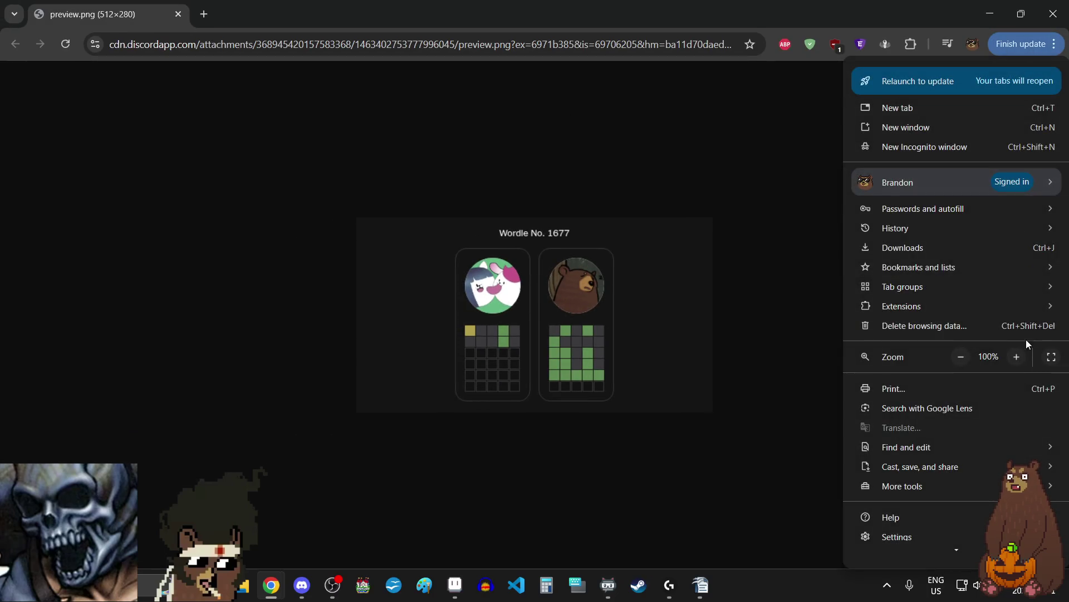
{"action": "left_click", "coordinate": [1016, 357]}
{"action": "left_click", "coordinate": [1016, 357]}
{"action": "left_click", "coordinate": [1016, 357]}
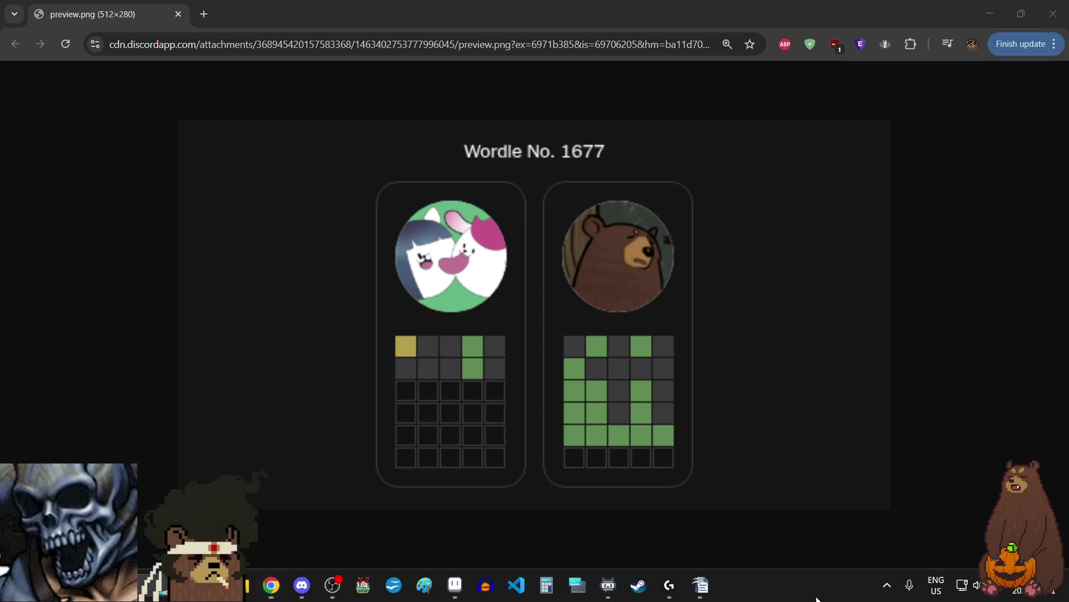
{"action": "left_click", "coordinate": [876, 591]}
- Switch between taskbar windows, then return to Chrome's main menu
{"action": "left_click", "coordinate": [271, 584]}
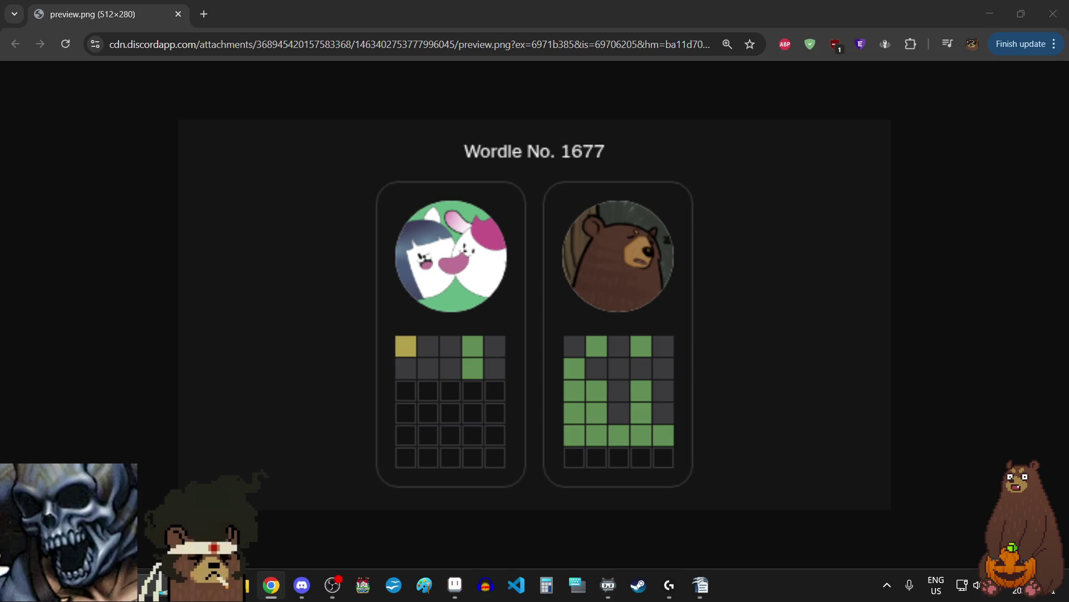
{"action": "left_click", "coordinate": [333, 585]}
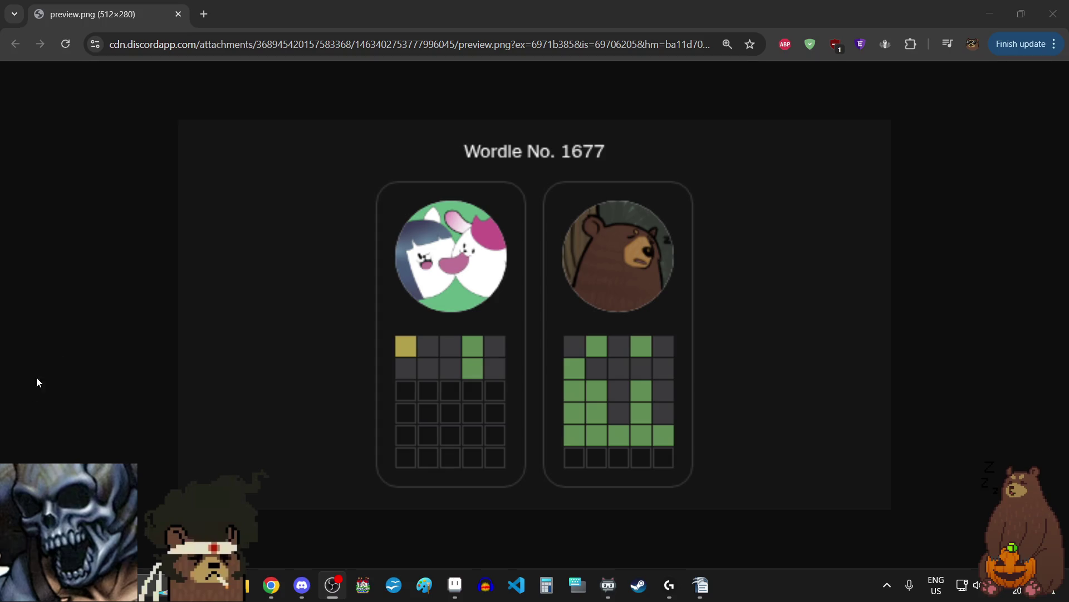
{"action": "left_click", "coordinate": [1048, 49]}
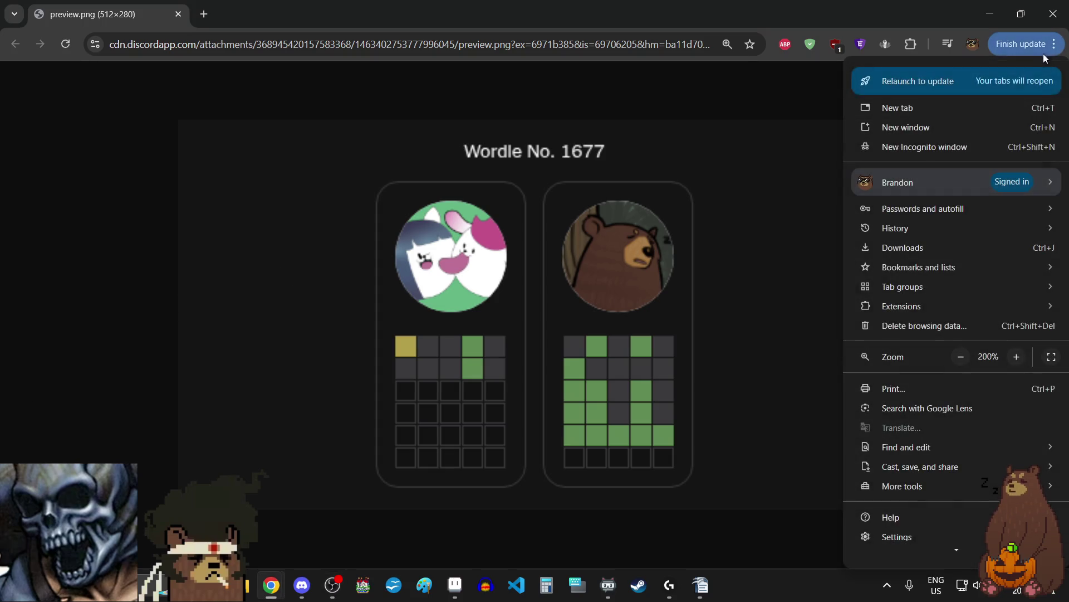
- Zoom the Wordle preview back down to 100%, then Alt+Tab to Aseprite
{"action": "left_click", "coordinate": [955, 356]}
{"action": "left_click", "coordinate": [956, 356]}
{"action": "left_click", "coordinate": [955, 356]}
{"action": "left_click", "coordinate": [955, 356]}
{"action": "left_click", "coordinate": [955, 355]}
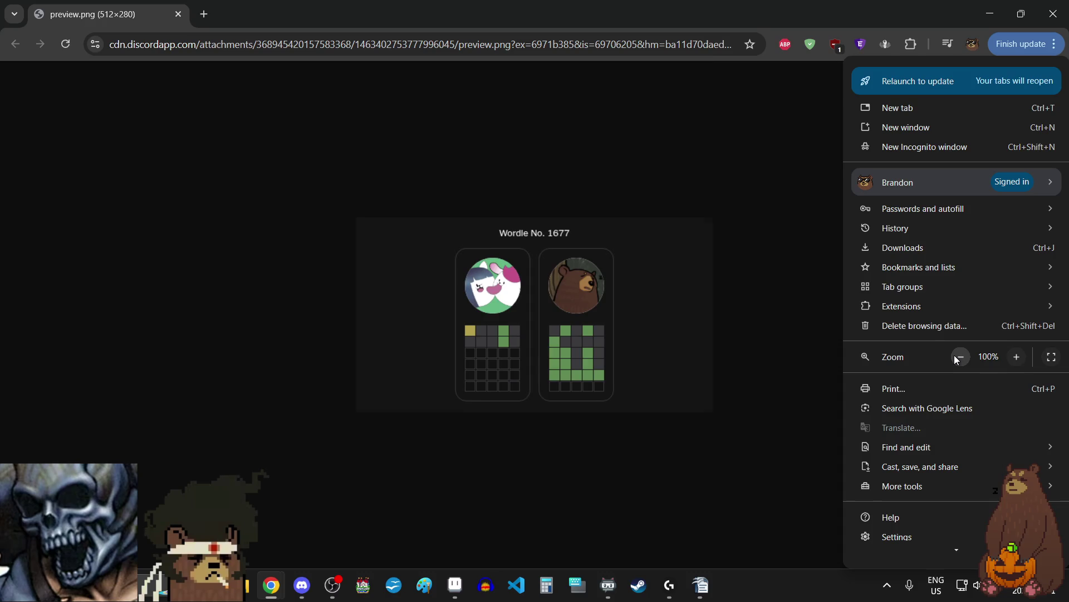
{"action": "left_click", "coordinate": [956, 356]}
{"action": "left_click", "coordinate": [1017, 357]}
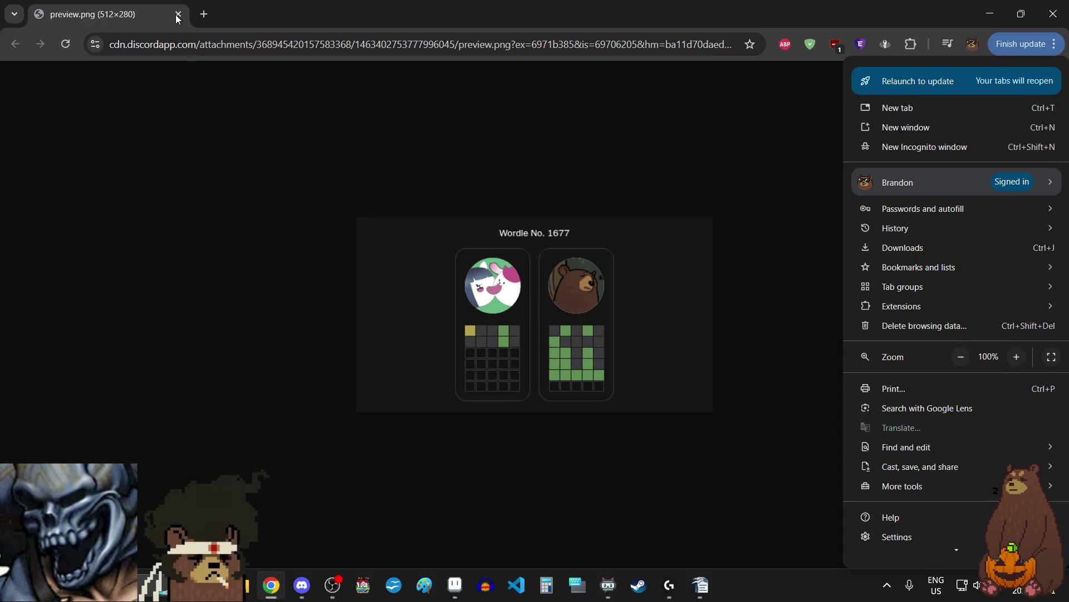
{"action": "key", "text": "alt+Tab"}
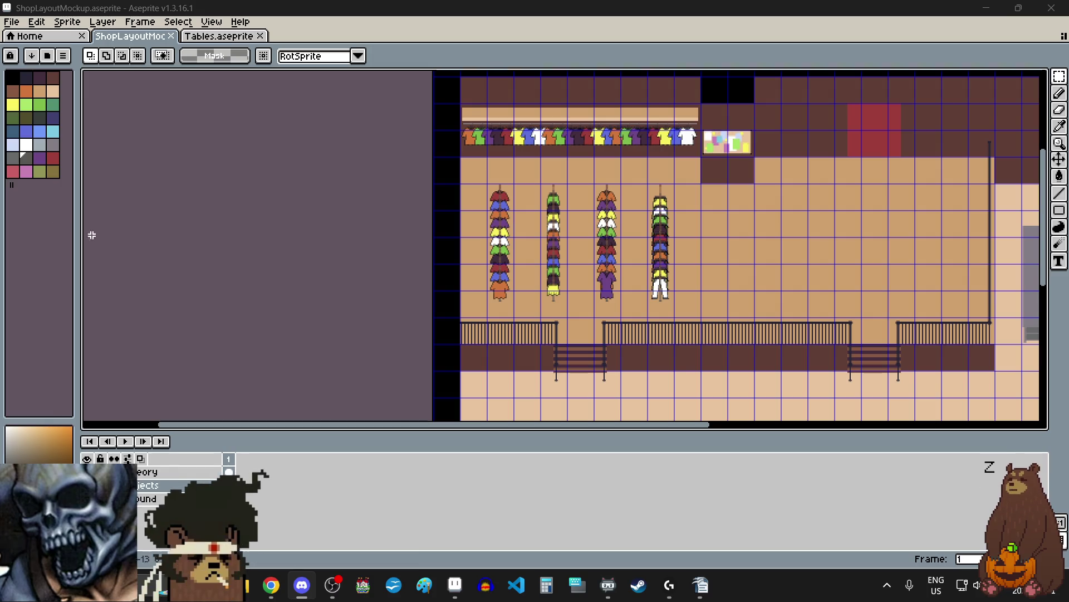
- Minimize Aseprite and restore Chrome showing the Pexels Lynch Jam collection
{"action": "left_click", "coordinate": [986, 7]}
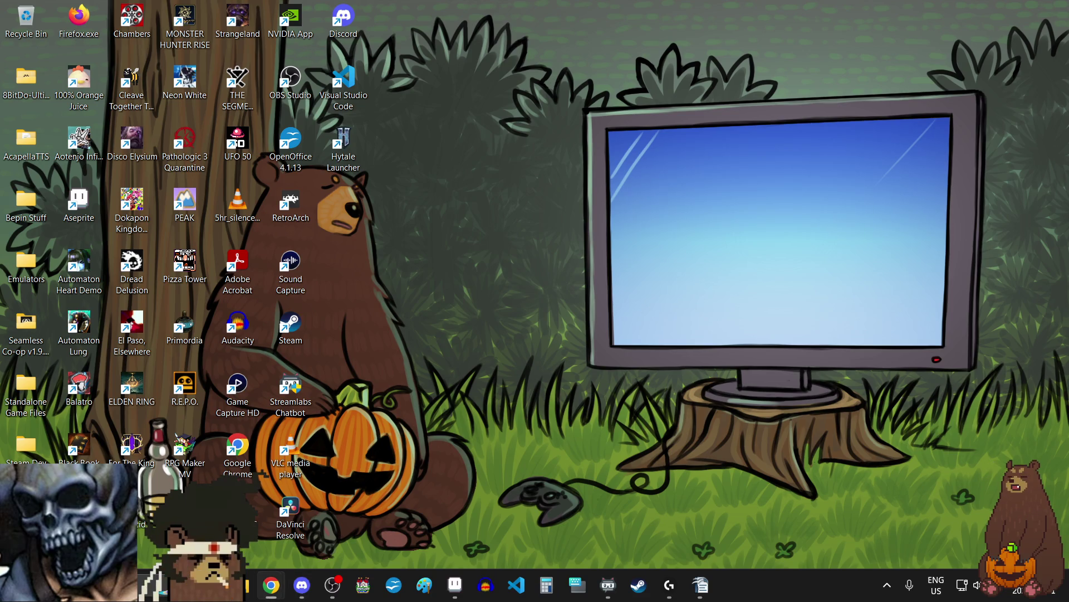
{"action": "left_click", "coordinate": [271, 585]}
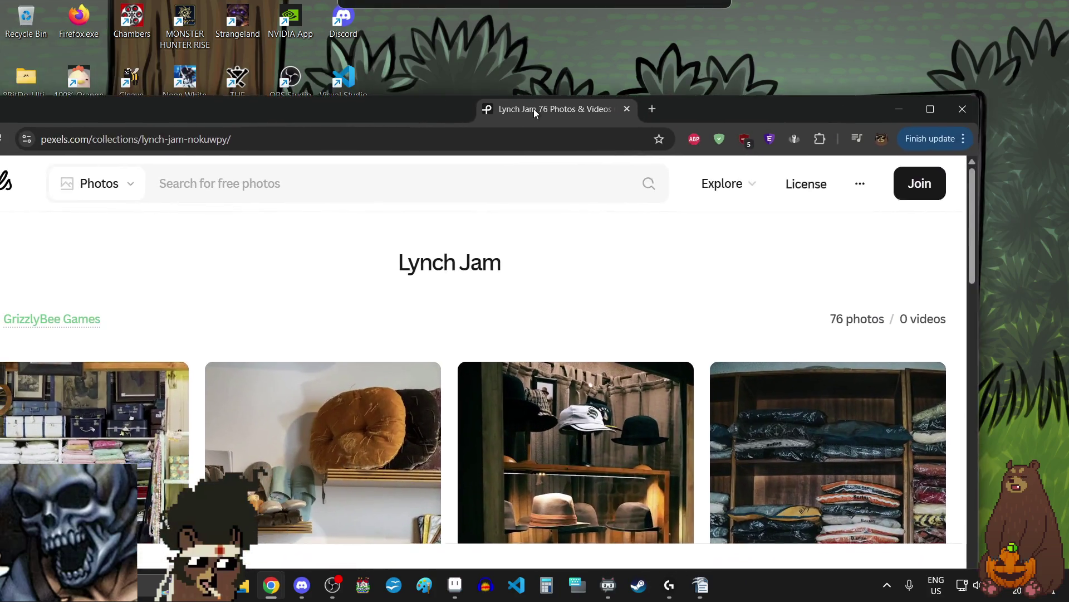
- Maximize Chrome, leave Performance Cookies off in Cookies Settings, and choose Reject All
{"action": "double_click", "coordinate": [533, 109]}
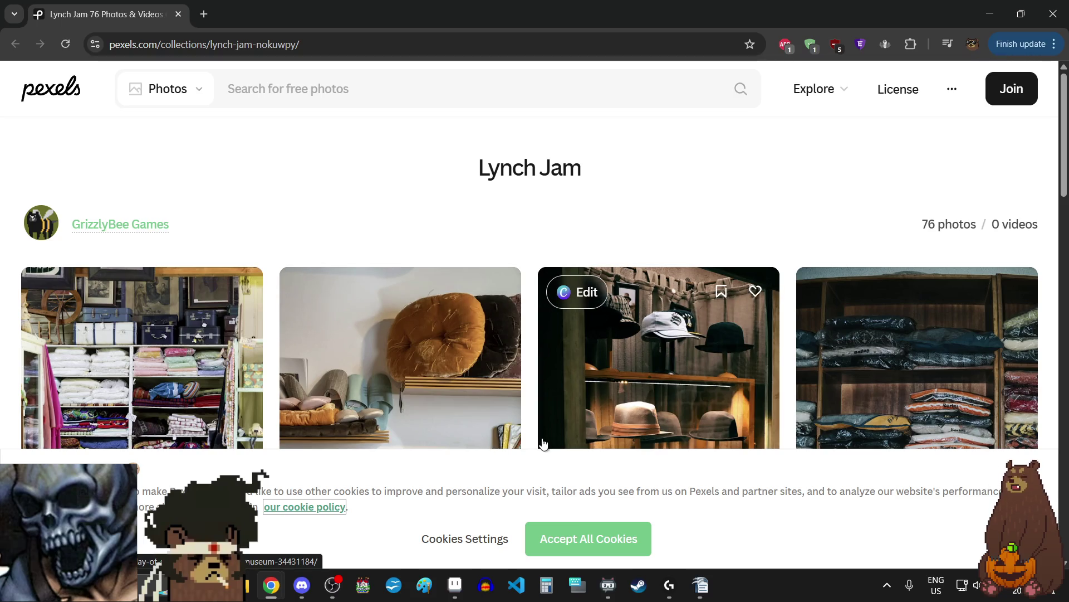
{"action": "left_click", "coordinate": [474, 540]}
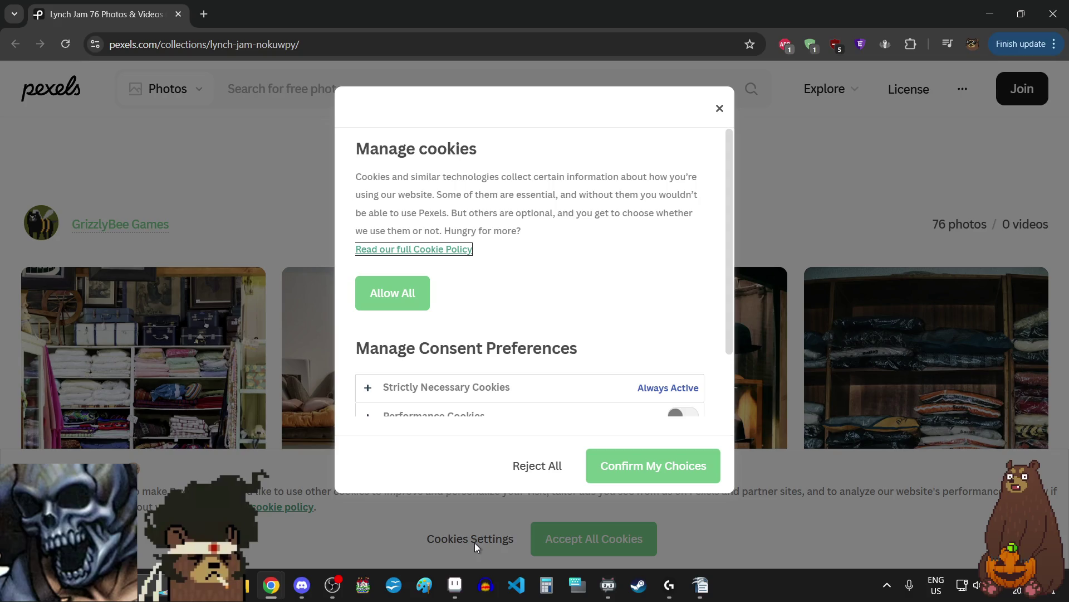
{"action": "scroll", "coordinate": [553, 289], "scroll_direction": "down", "scroll_amount": 2}
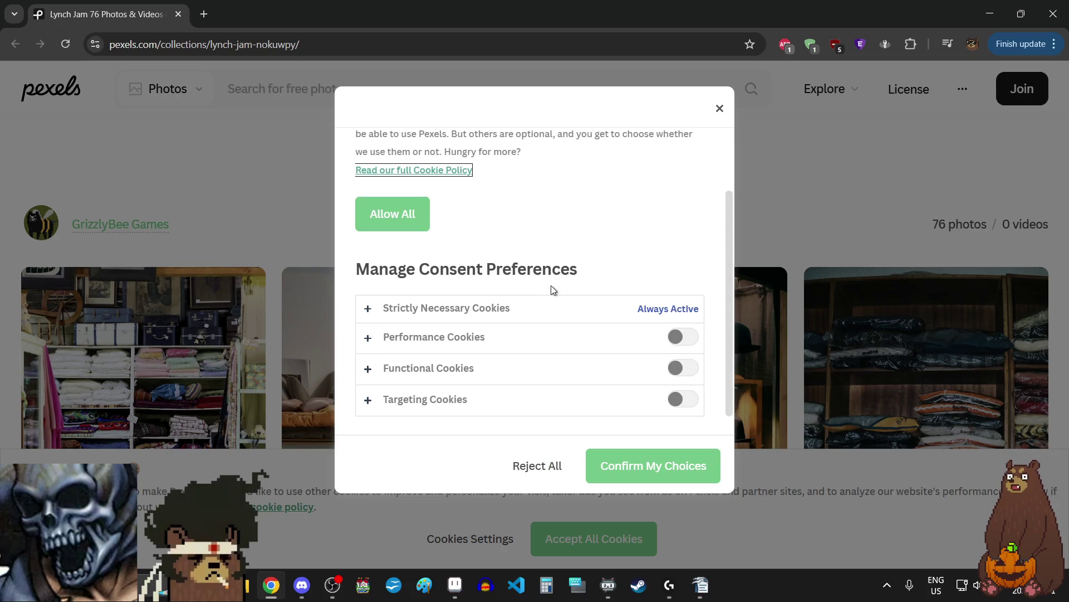
{"action": "left_click", "coordinate": [677, 337]}
{"action": "left_click", "coordinate": [677, 338]}
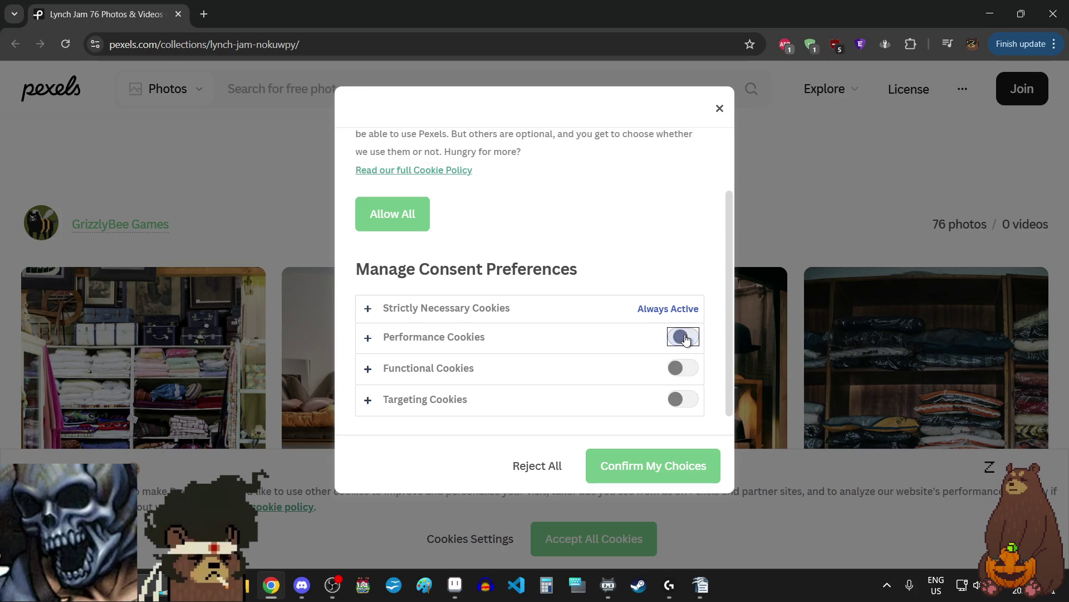
{"action": "left_click", "coordinate": [536, 466]}
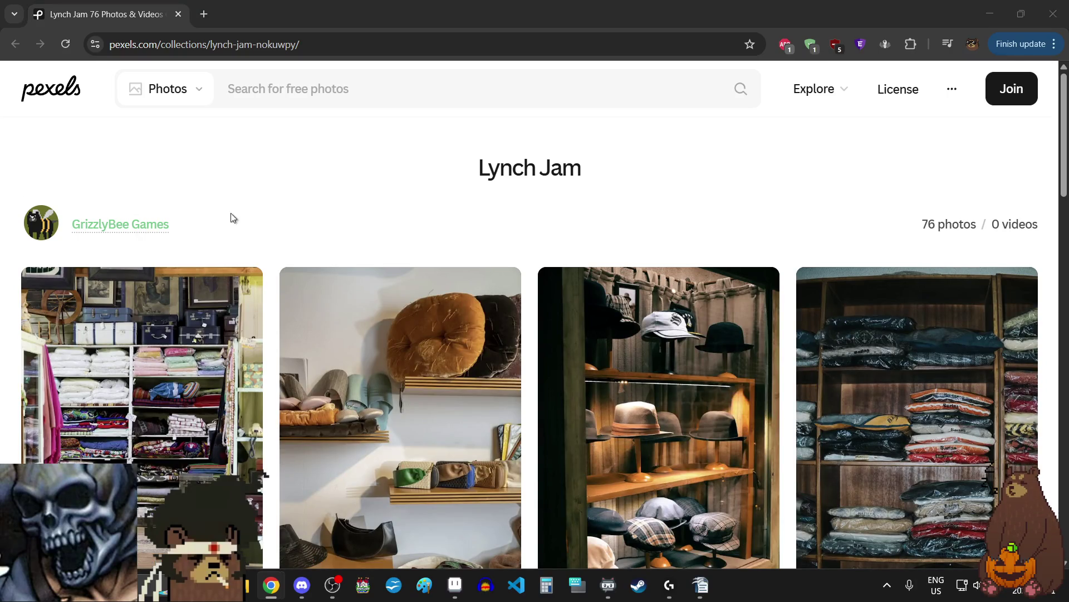
- Open the fabric shop photo, step to neighbouring photos, and zoom in and out
{"action": "left_click", "coordinate": [114, 359]}
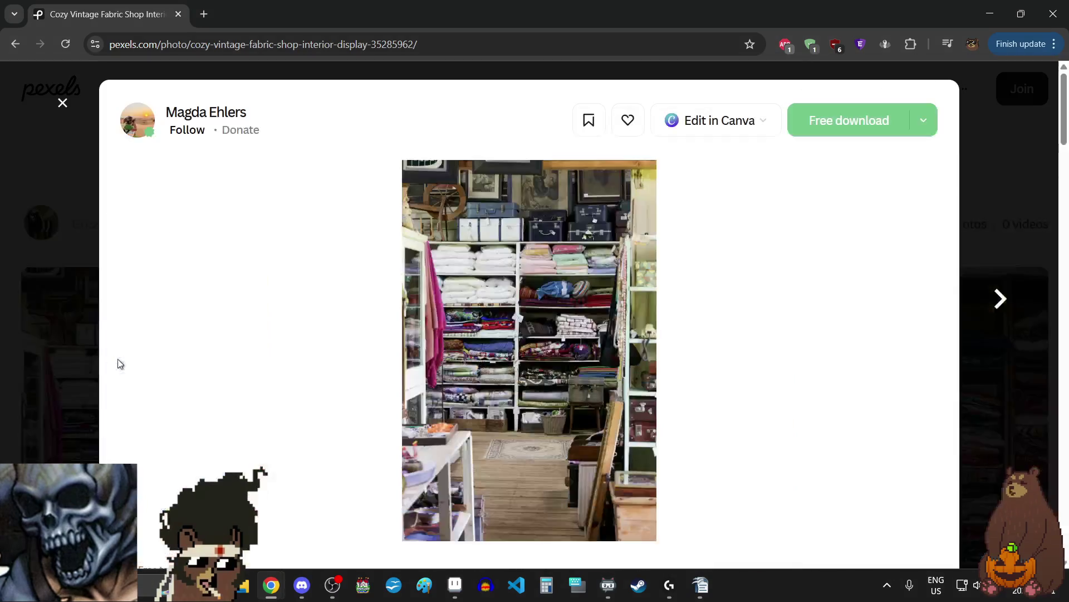
{"action": "left_click", "coordinate": [983, 309]}
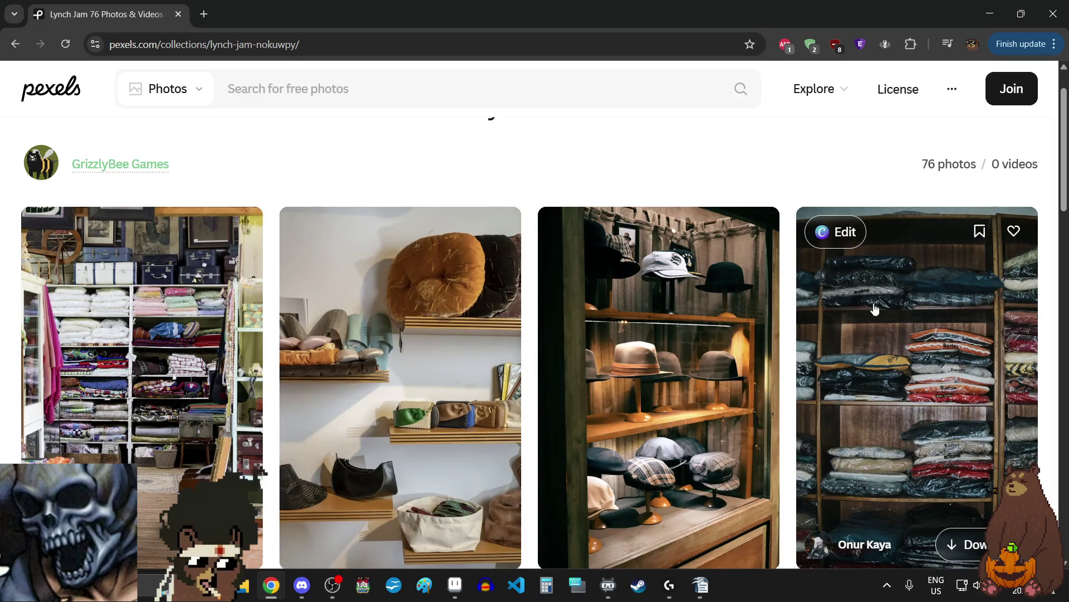
{"action": "key", "text": "alt+Right"}
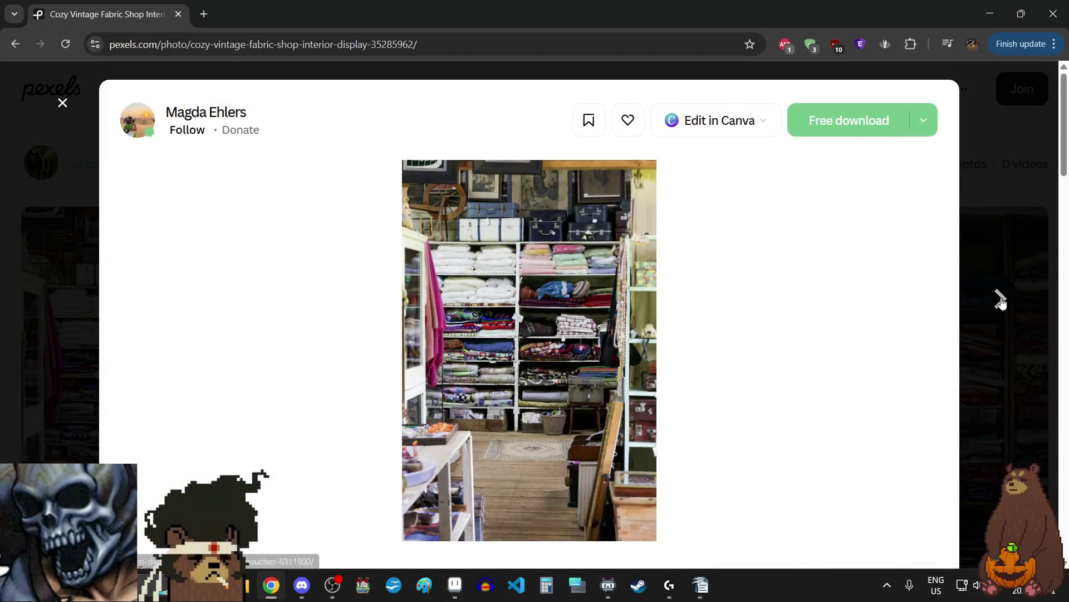
{"action": "left_click", "coordinate": [1002, 298]}
{"action": "left_click", "coordinate": [1010, 195]}
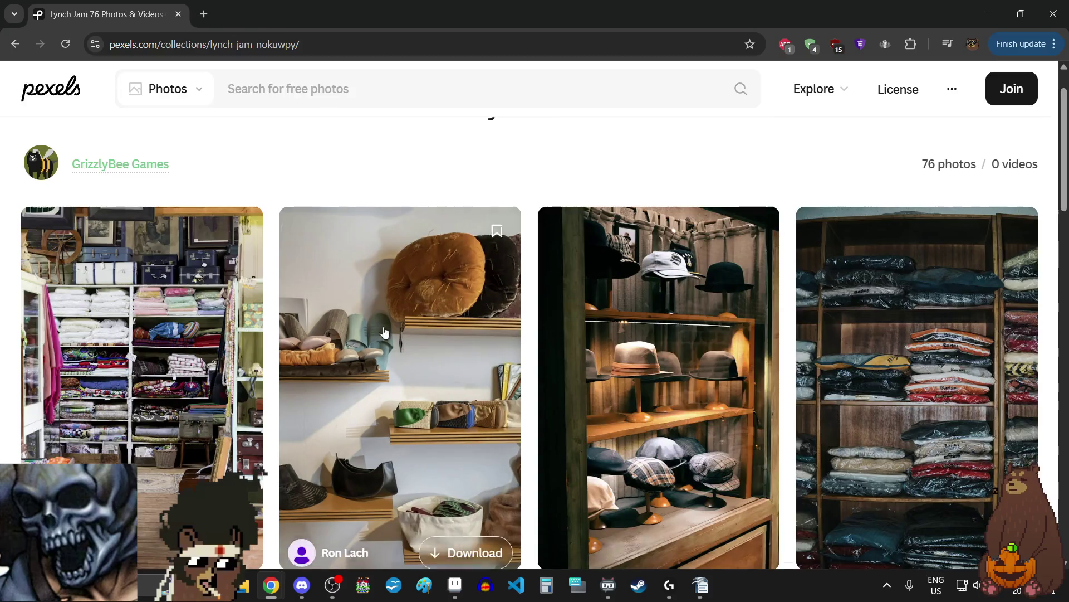
{"action": "left_click", "coordinate": [111, 334]}
{"action": "left_click", "coordinate": [548, 299]}
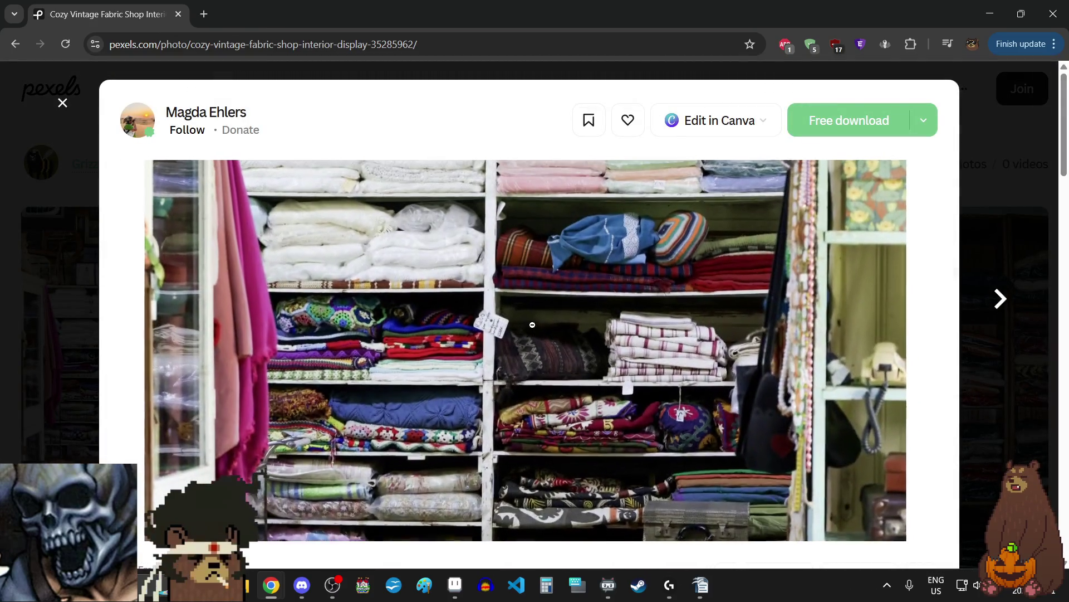
{"action": "left_click", "coordinate": [535, 329]}
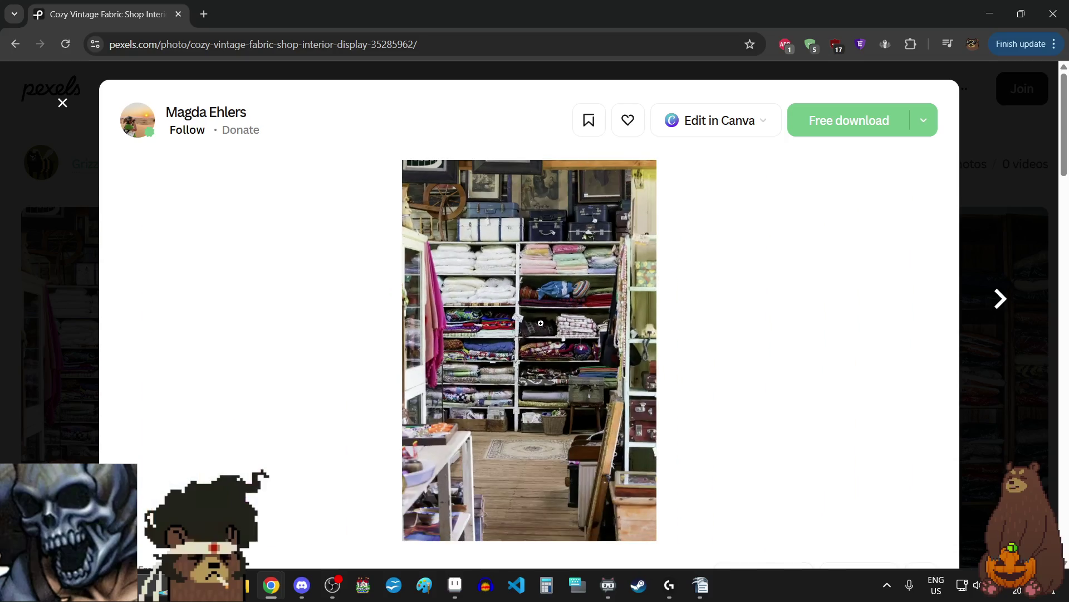
{"action": "left_click", "coordinate": [1002, 151]}
{"action": "scroll", "coordinate": [238, 374], "scroll_direction": "up", "scroll_amount": 1}
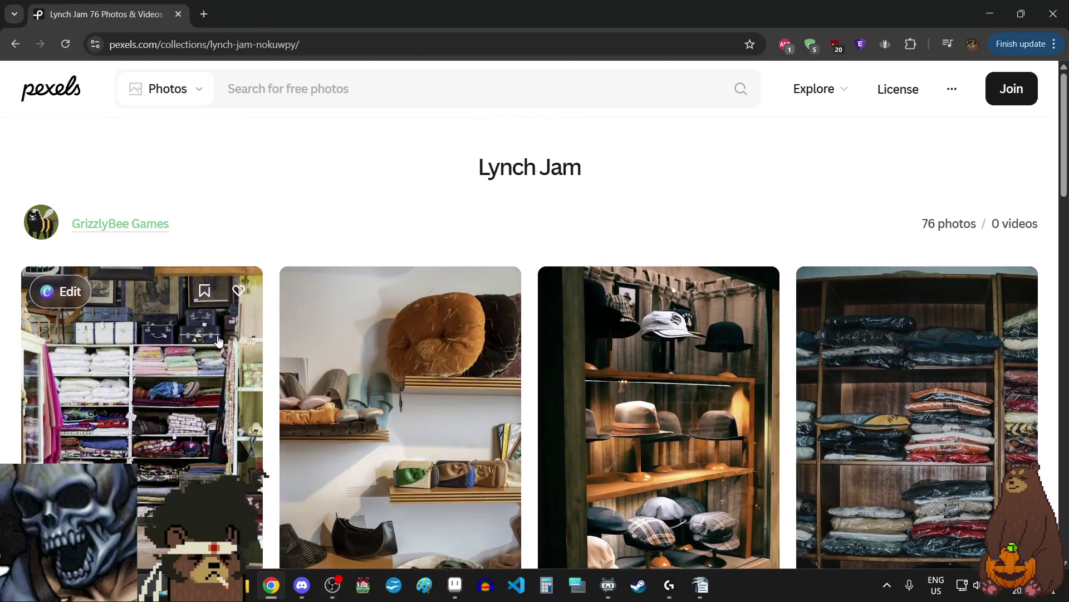
- Reopen the Cozy Vintage Fabric Shop photo and zoom in, checking Discord in between
{"action": "left_click", "coordinate": [239, 374]}
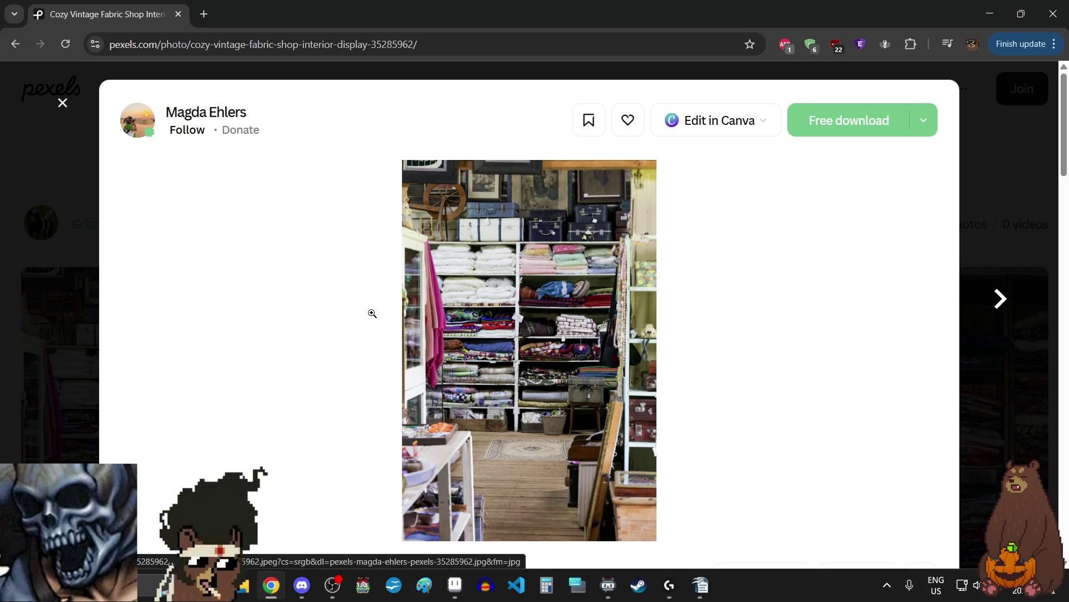
{"action": "left_click", "coordinate": [524, 194]}
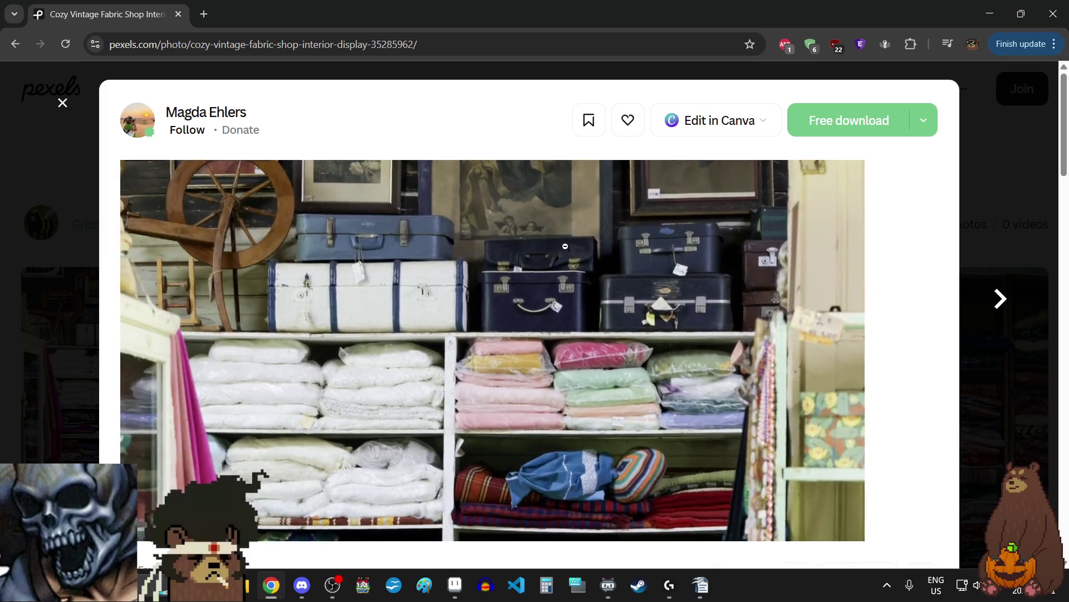
{"action": "left_click", "coordinate": [497, 457]}
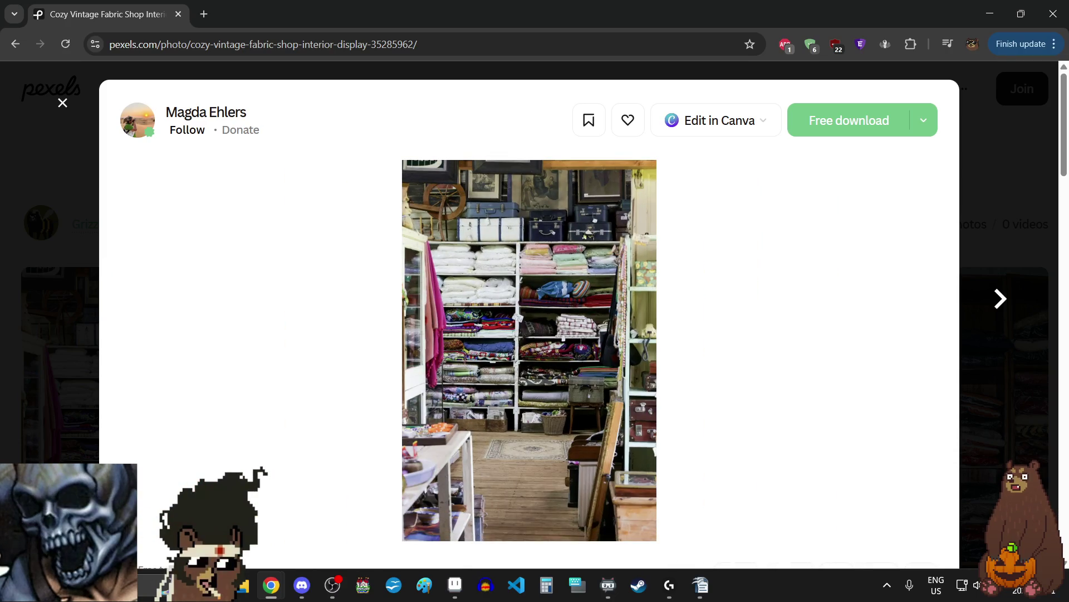
{"action": "key", "text": "alt+Tab"}
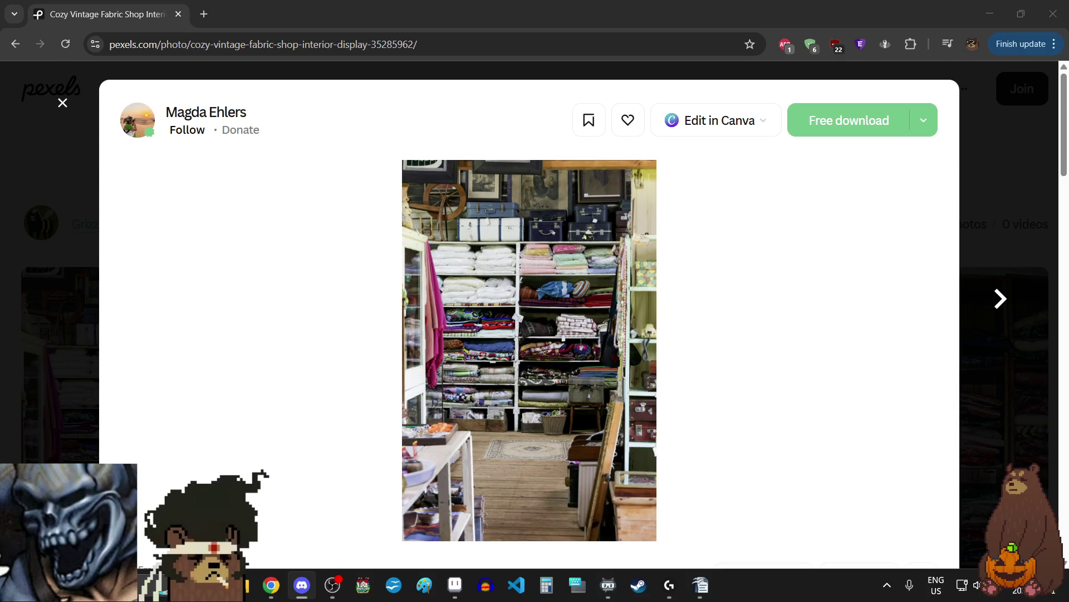
{"action": "key", "text": "alt+Tab"}
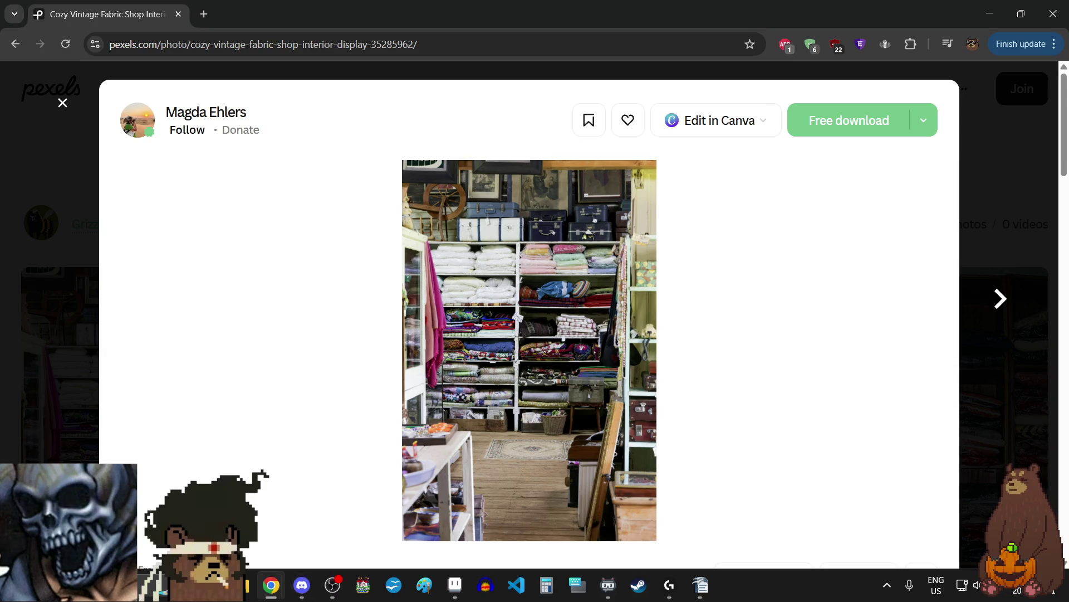
{"action": "key", "text": "alt+Tab"}
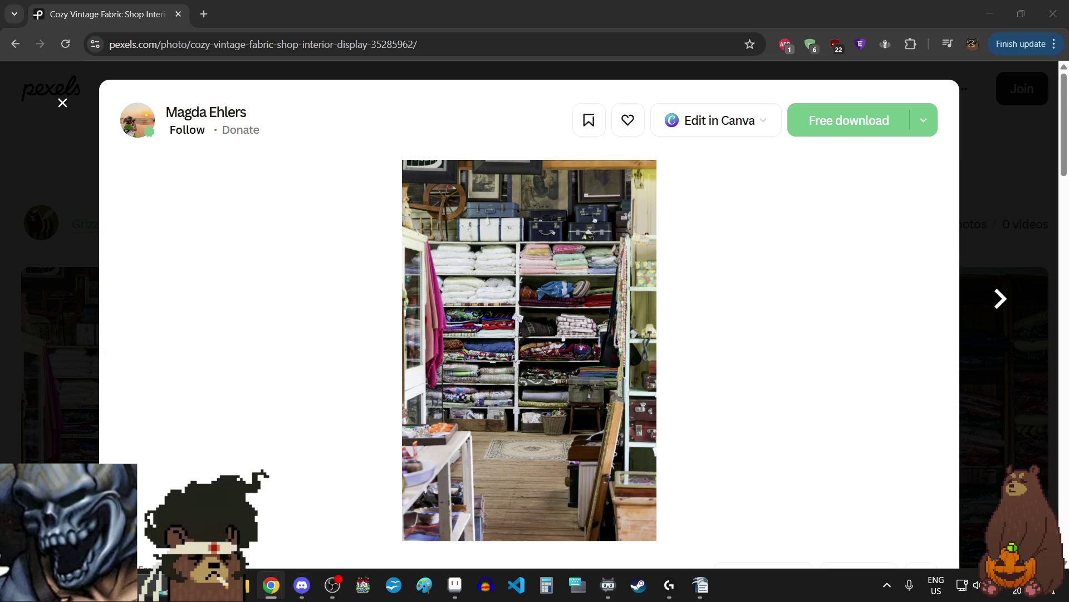
{"action": "key", "text": "alt+Tab"}
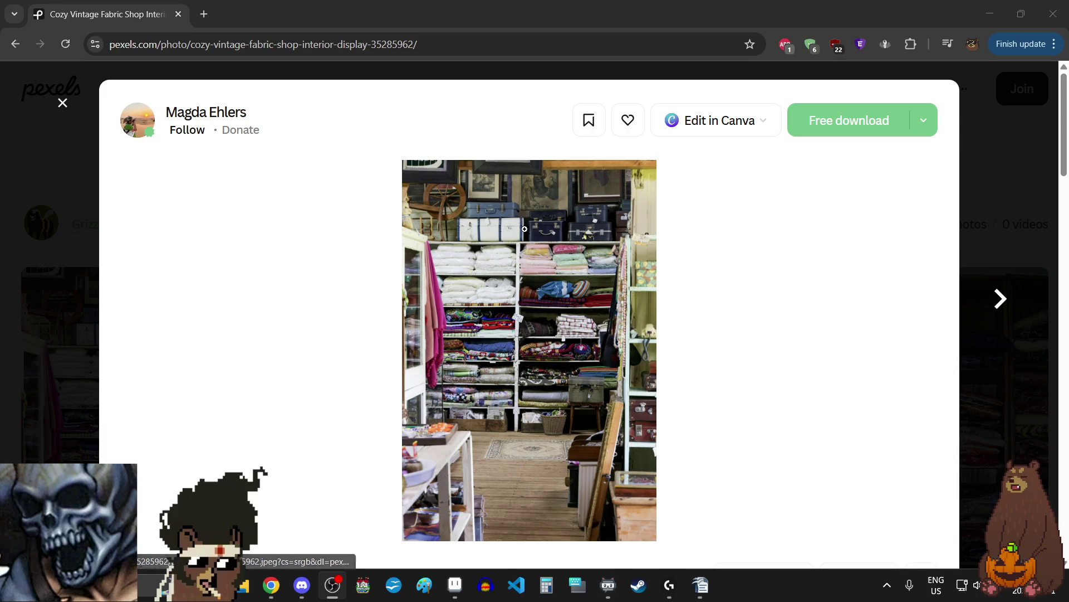
{"action": "left_click", "coordinate": [533, 207]}
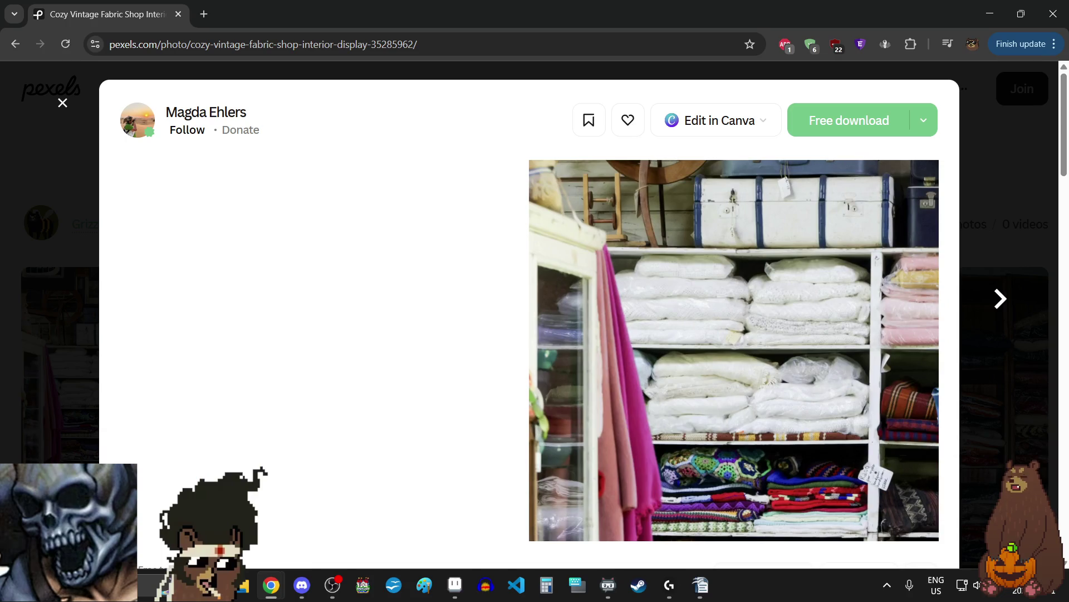
- Check Discord, then return to Chrome and zoom into the fabric shop photo's floor
{"action": "key", "text": "alt+Tab"}
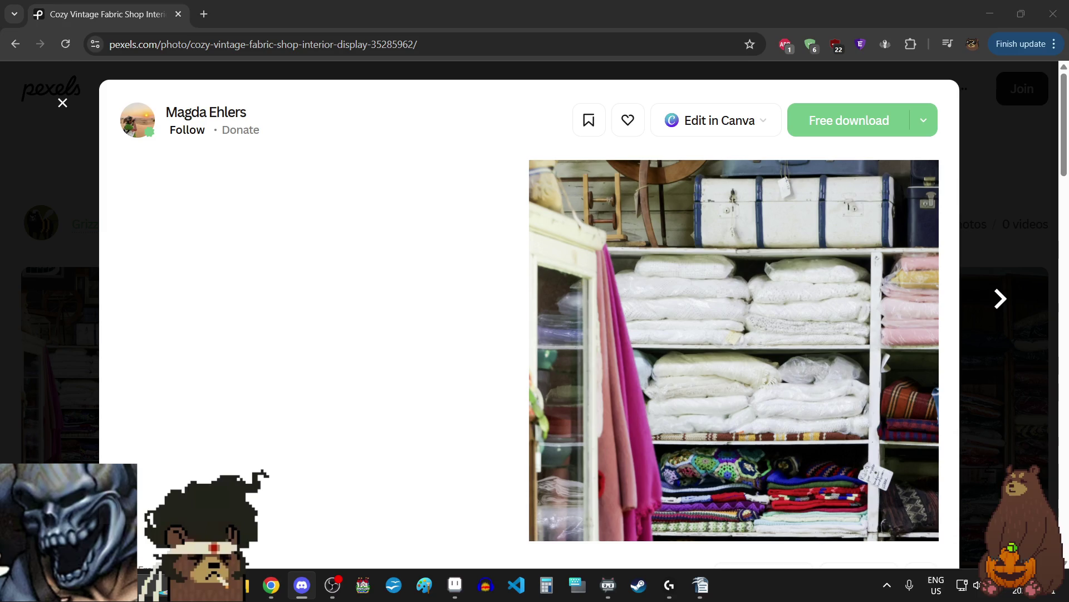
{"action": "key", "text": "alt+Tab"}
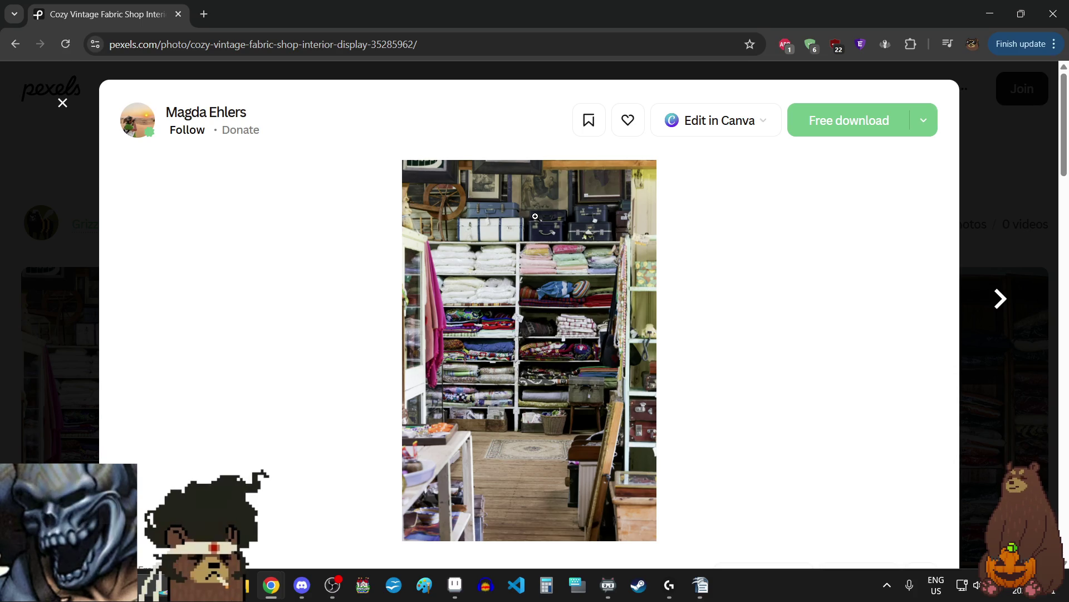
{"action": "left_click", "coordinate": [532, 217]}
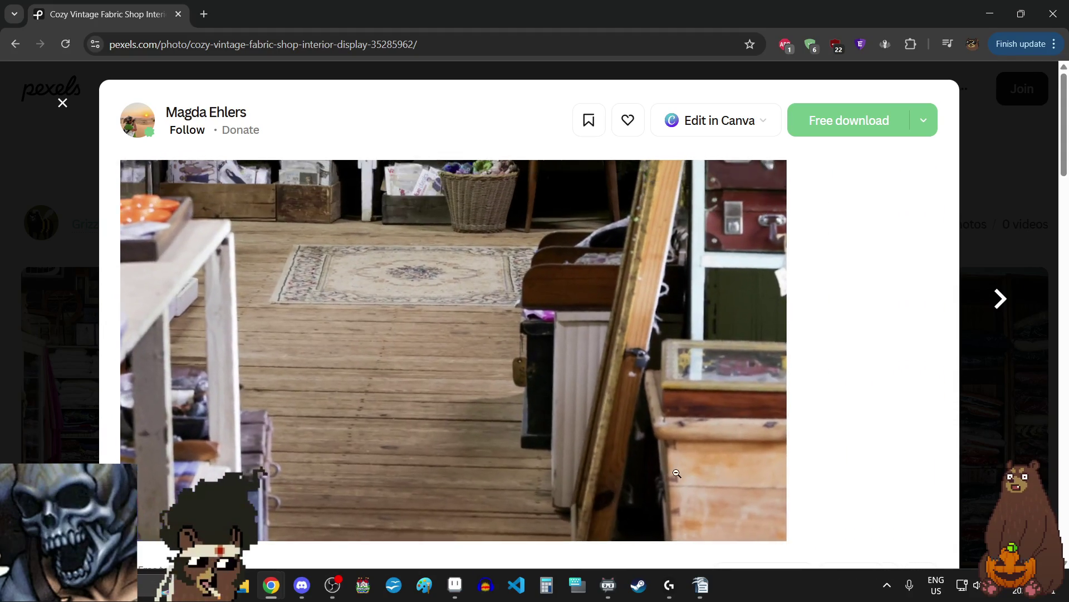
- Zoom twice into the lower stacked fabric shelves, then bring Aseprite forward
{"action": "key", "text": "Right"}
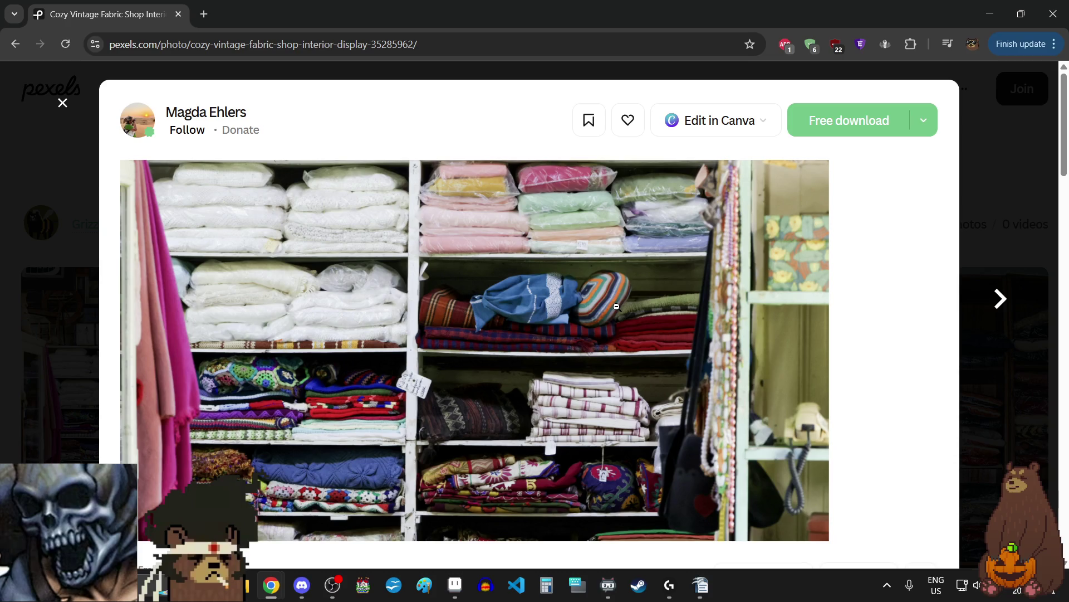
{"action": "left_click", "coordinate": [616, 307]}
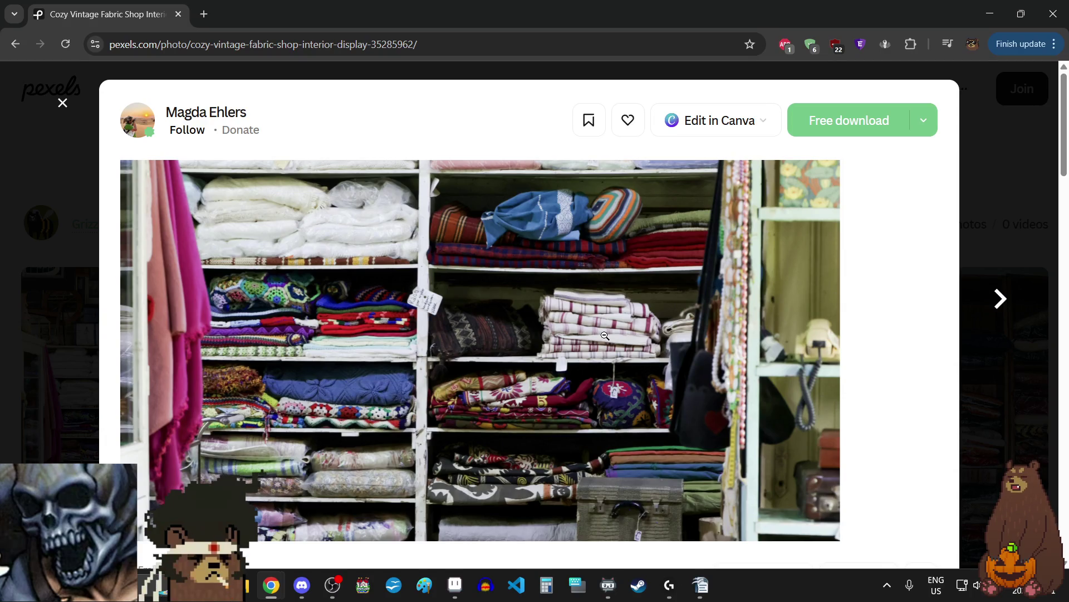
{"action": "left_click", "coordinate": [604, 335]}
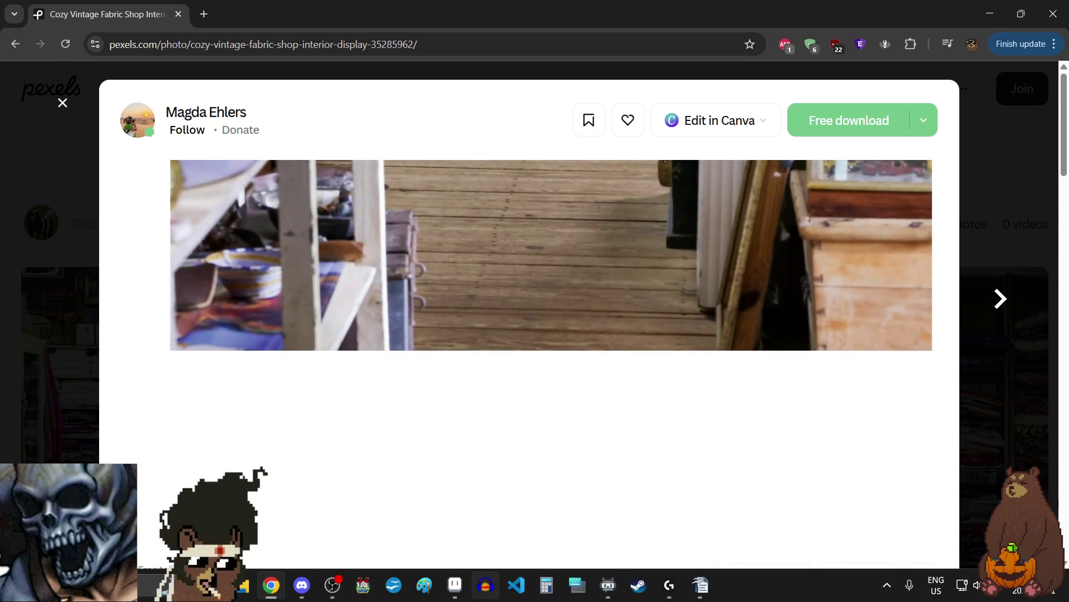
{"action": "left_click", "coordinate": [452, 587]}
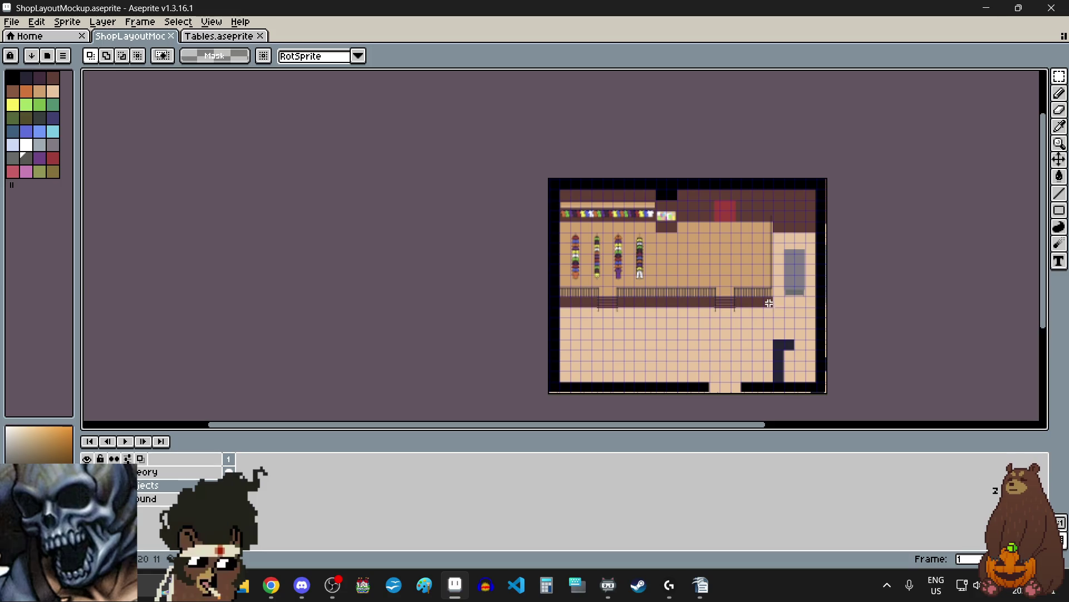
- Zoom and pan over the mockup's clothing racks and shirt shelf, then minimise Aseprite
{"action": "scroll", "coordinate": [591, 223], "scroll_direction": "up", "scroll_amount": 4}
{"action": "scroll", "coordinate": [591, 224], "scroll_direction": "down", "scroll_amount": 2}
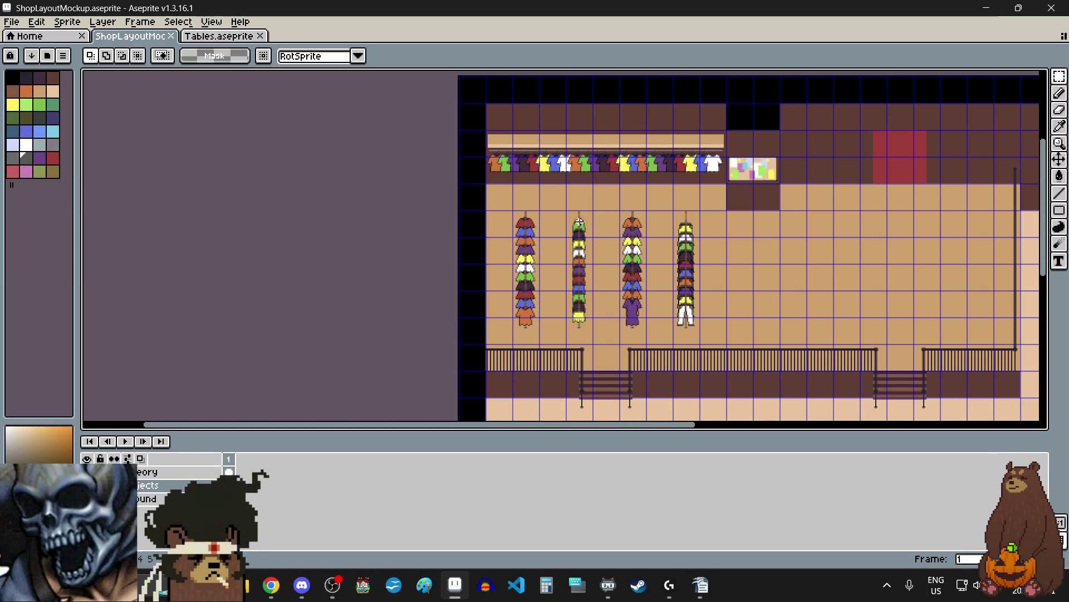
{"action": "key", "text": "alt+Tab"}
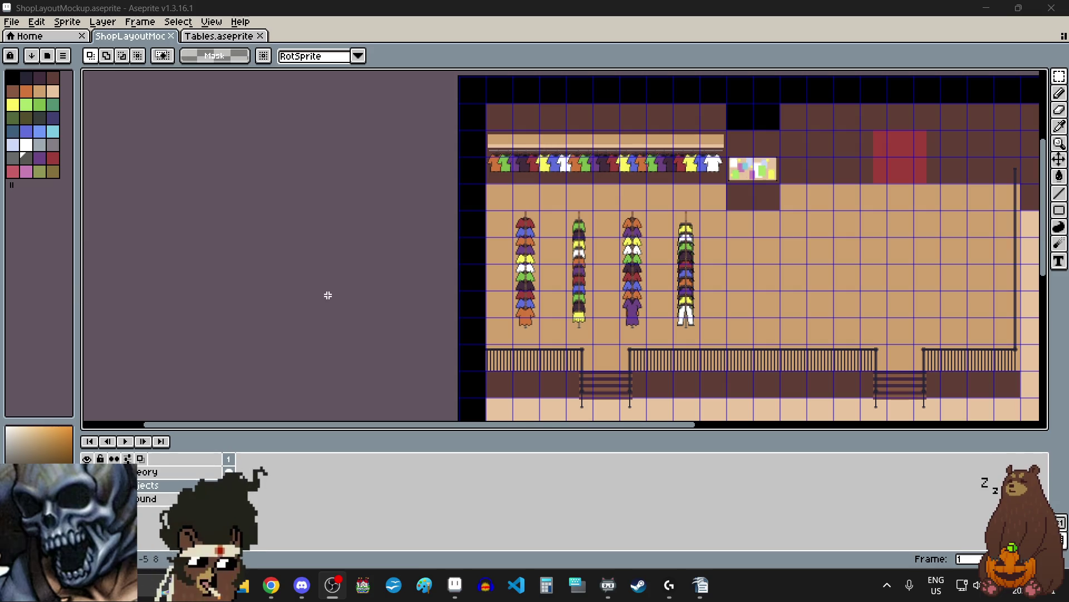
{"action": "scroll", "coordinate": [534, 281], "scroll_direction": "up", "scroll_amount": 1}
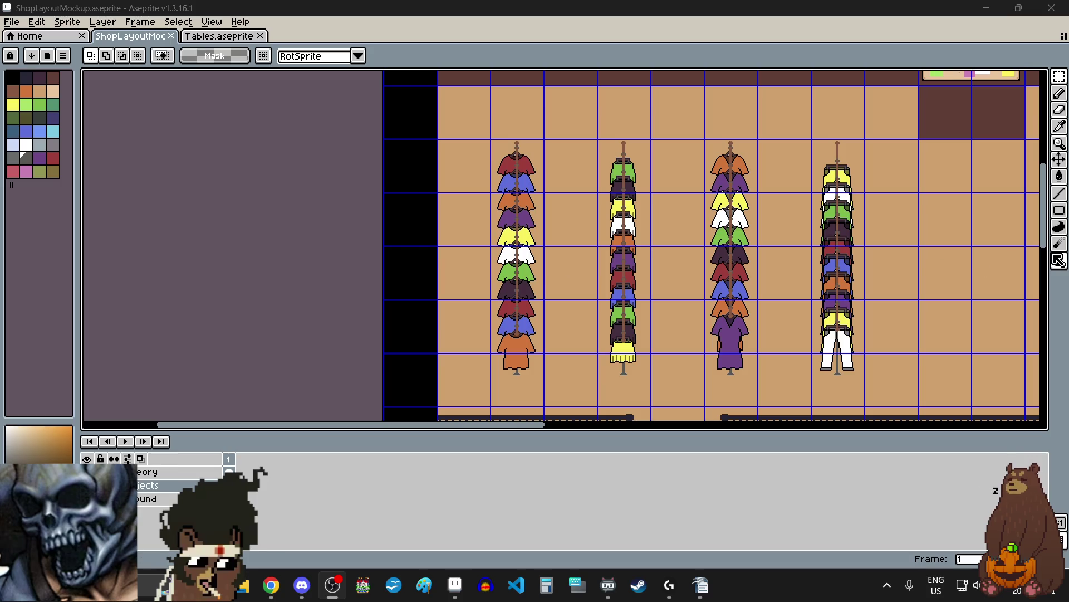
{"action": "mouse_move", "coordinate": [1052, 239]}
{"action": "left_mouse_down"}
{"action": "mouse_move", "coordinate": [1052, 212]}
{"action": "mouse_move", "coordinate": [1061, 245]}
{"action": "mouse_move", "coordinate": [1066, 226]}
{"action": "left_mouse_up"}
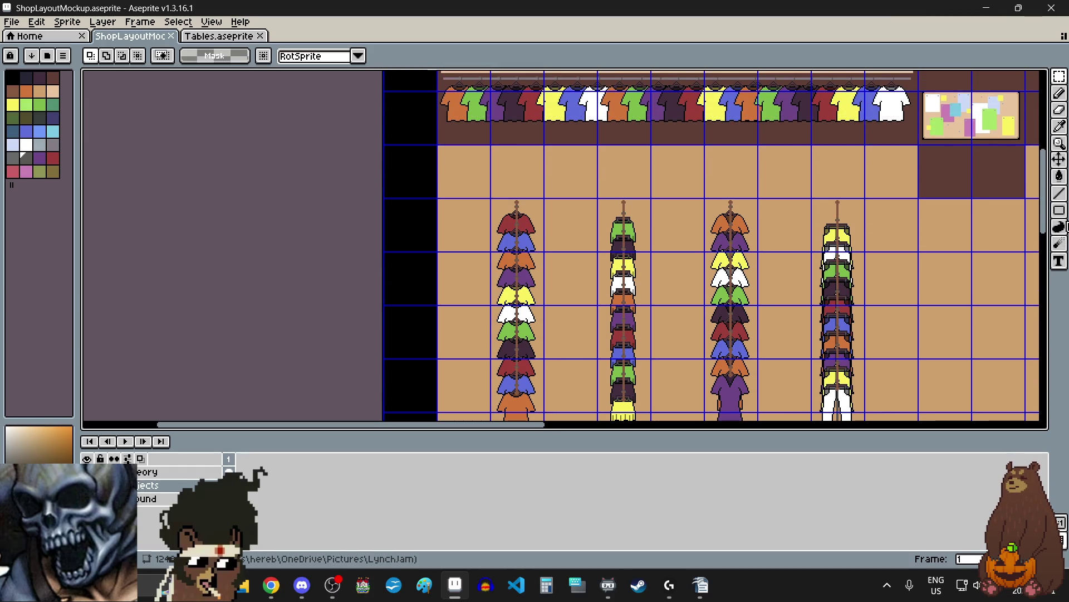
{"action": "scroll", "coordinate": [934, 241], "scroll_direction": "down", "scroll_amount": 1}
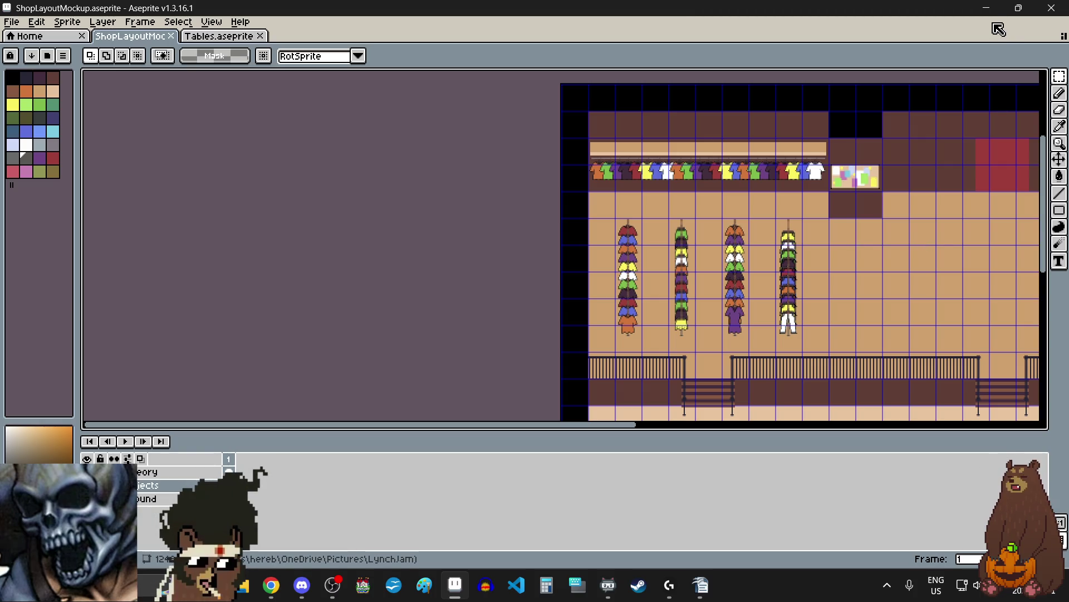
{"action": "left_click", "coordinate": [984, 14]}
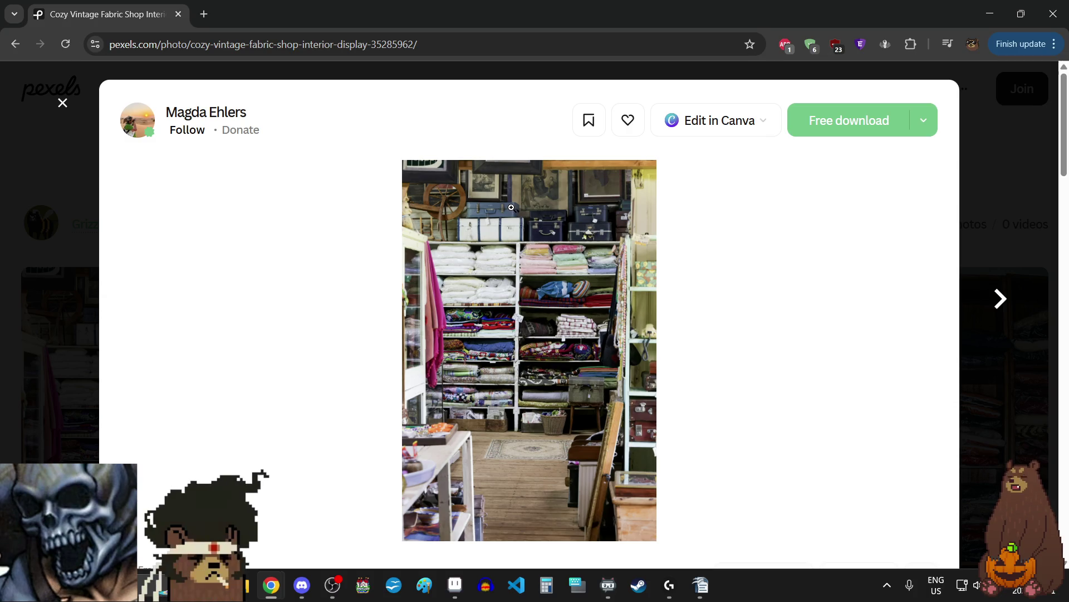
- Zoom into the fabric shop's top shelves, then view the brown shelves with slippers photo
{"action": "left_click", "coordinate": [511, 207]}
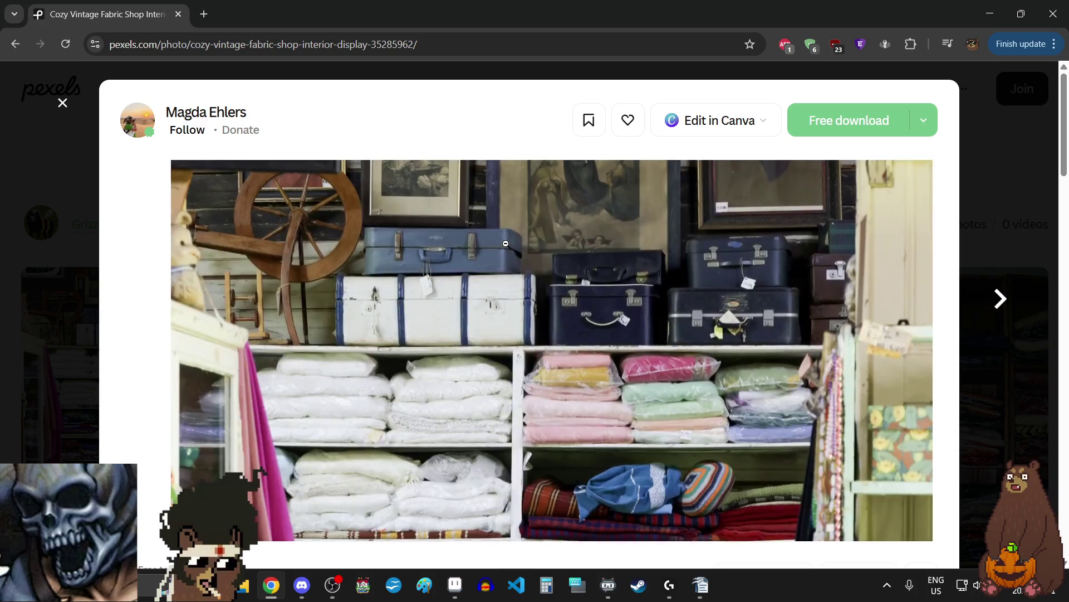
{"action": "left_click", "coordinate": [505, 245]}
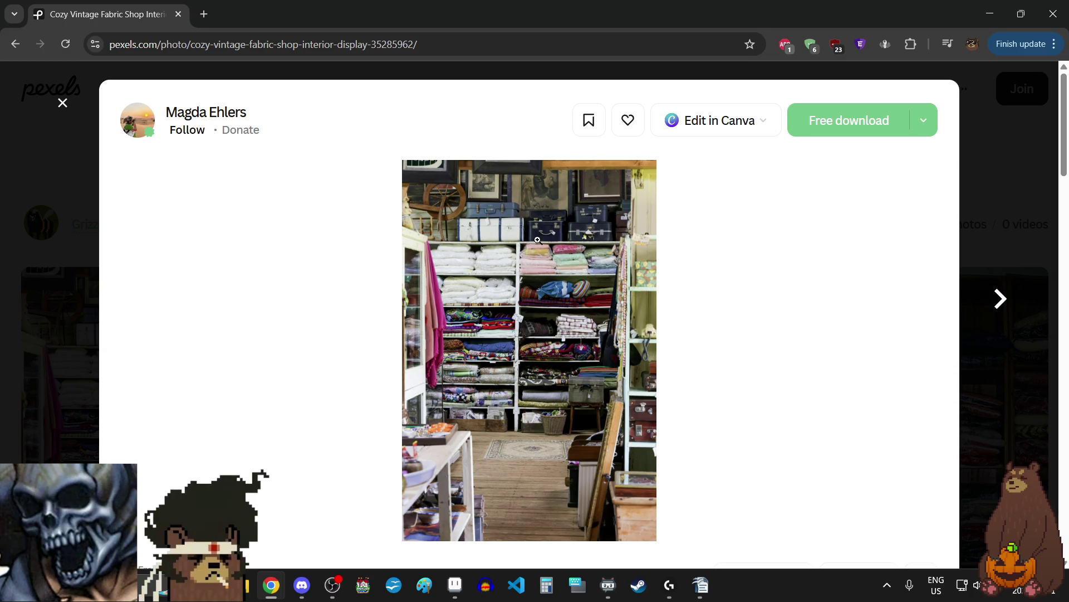
{"action": "left_click", "coordinate": [990, 308]}
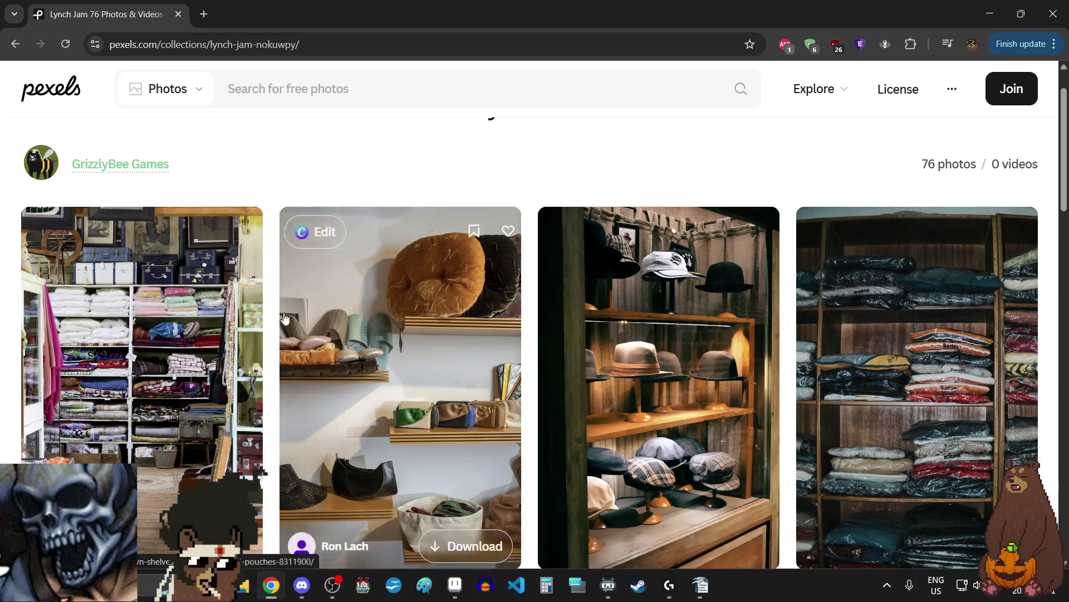
{"action": "left_click", "coordinate": [189, 277]}
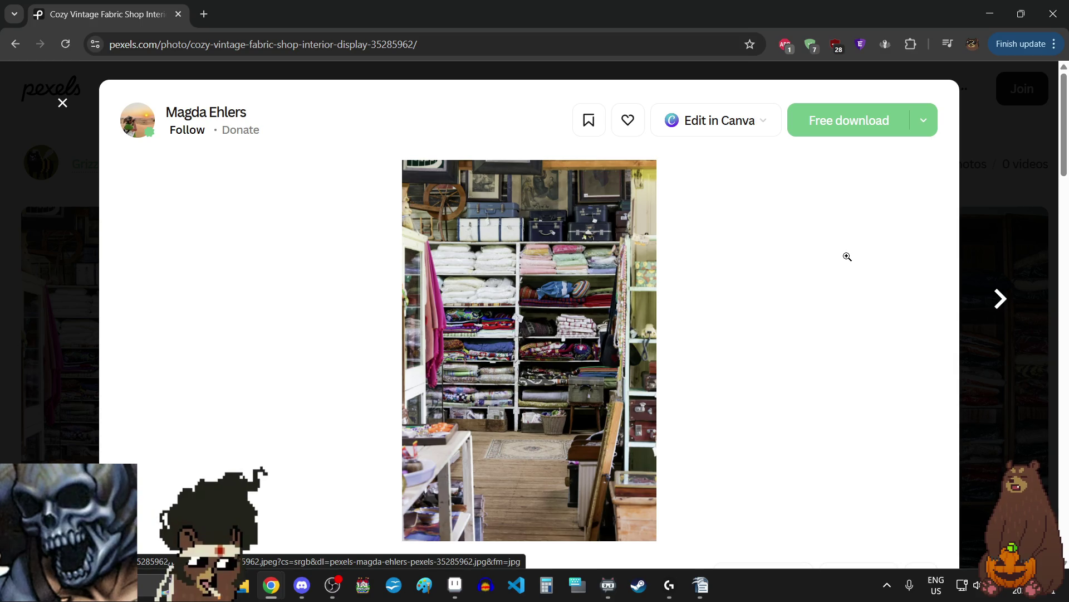
{"action": "left_click", "coordinate": [995, 298]}
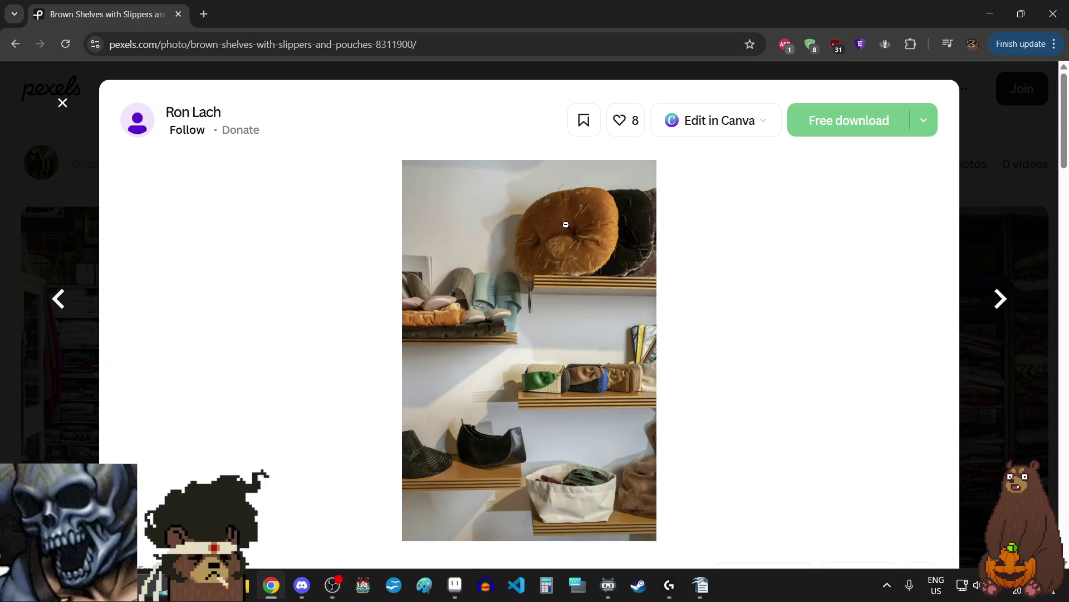
{"action": "left_click", "coordinate": [566, 224]}
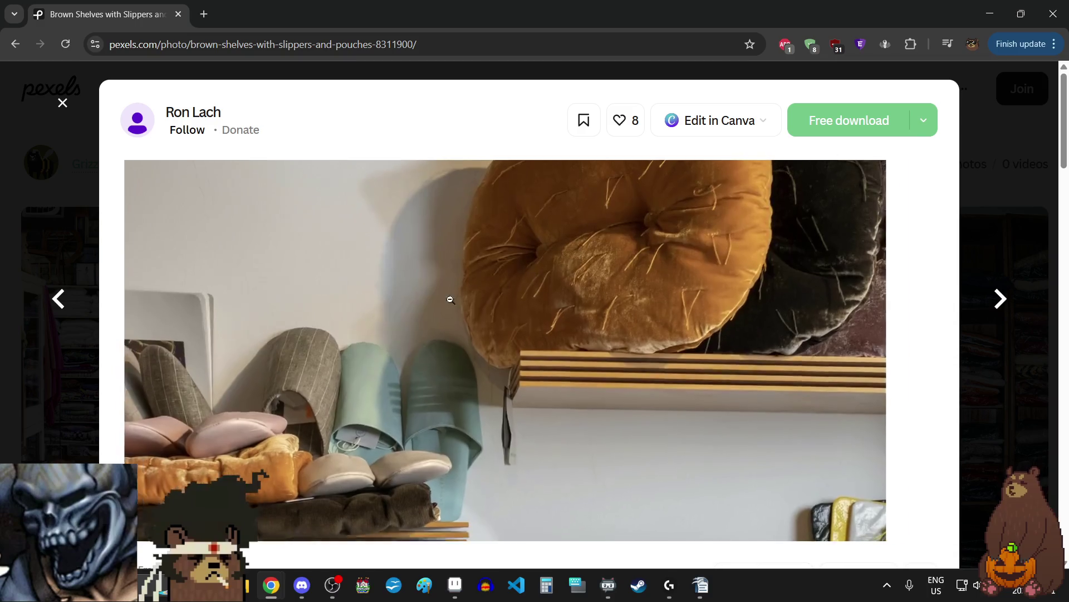
- Return to the fabric shop photo, zoom in and out on its shelves, then advance to the hats photo
{"action": "left_click", "coordinate": [62, 302]}
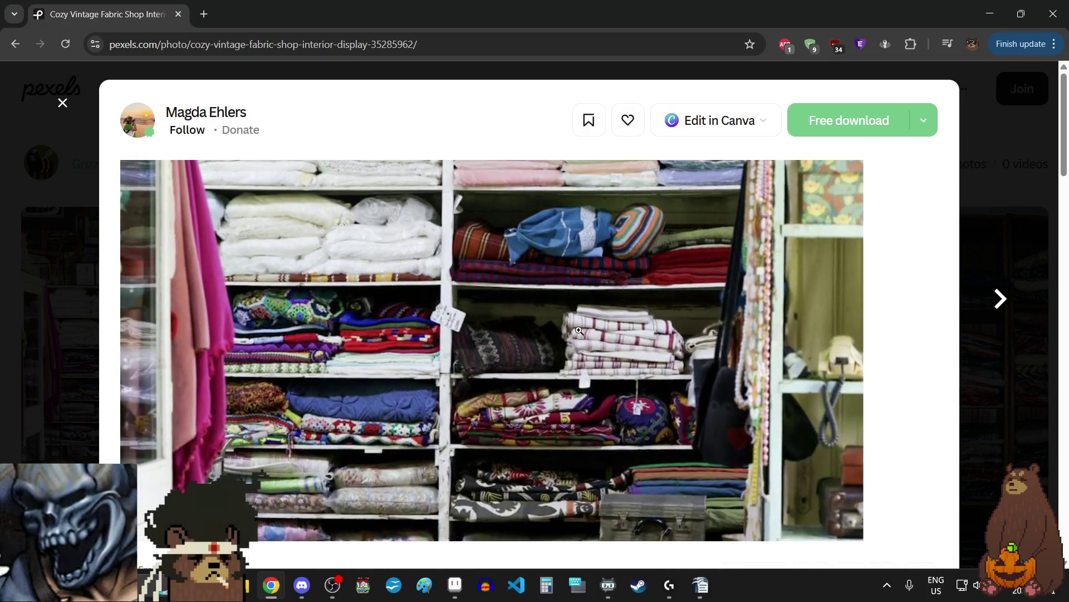
{"action": "left_click", "coordinate": [553, 318]}
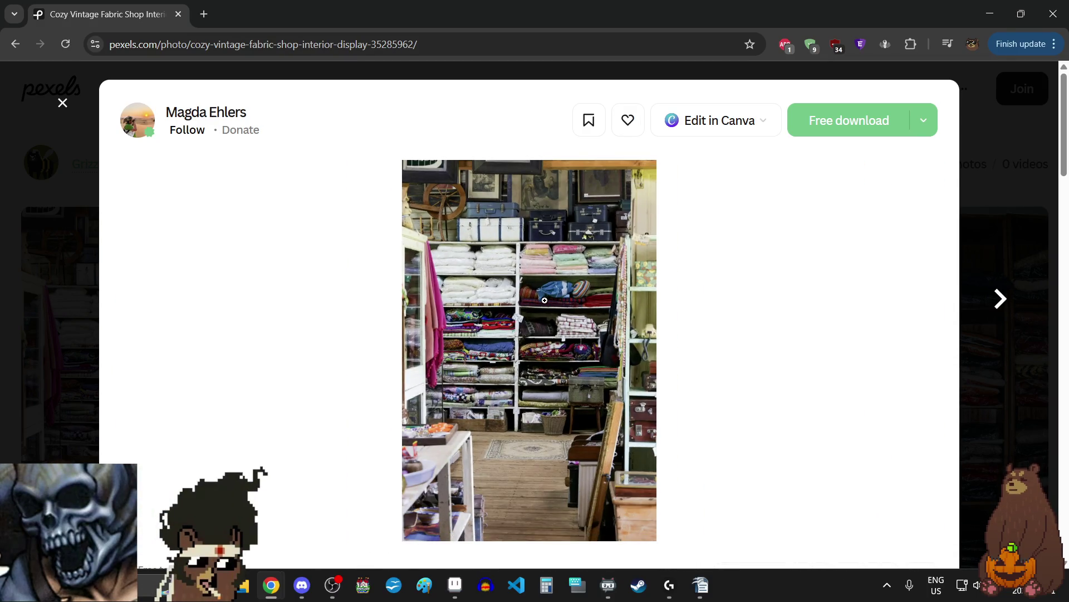
{"action": "left_click", "coordinate": [530, 260]}
{"action": "left_click", "coordinate": [530, 260]}
{"action": "left_click", "coordinate": [528, 335]}
{"action": "left_click", "coordinate": [532, 348]}
{"action": "left_click", "coordinate": [538, 362]}
{"action": "key", "text": "Right"}
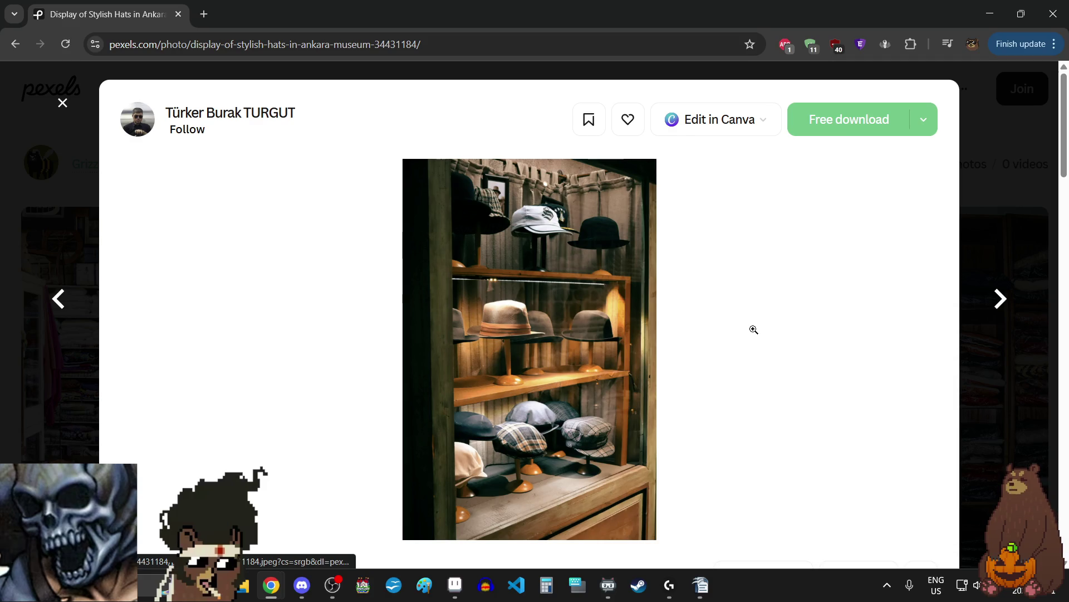
- Open the organized clothing shelf photo and inspect its plastic-wrapped clothing up close
{"action": "left_click", "coordinate": [1000, 289]}
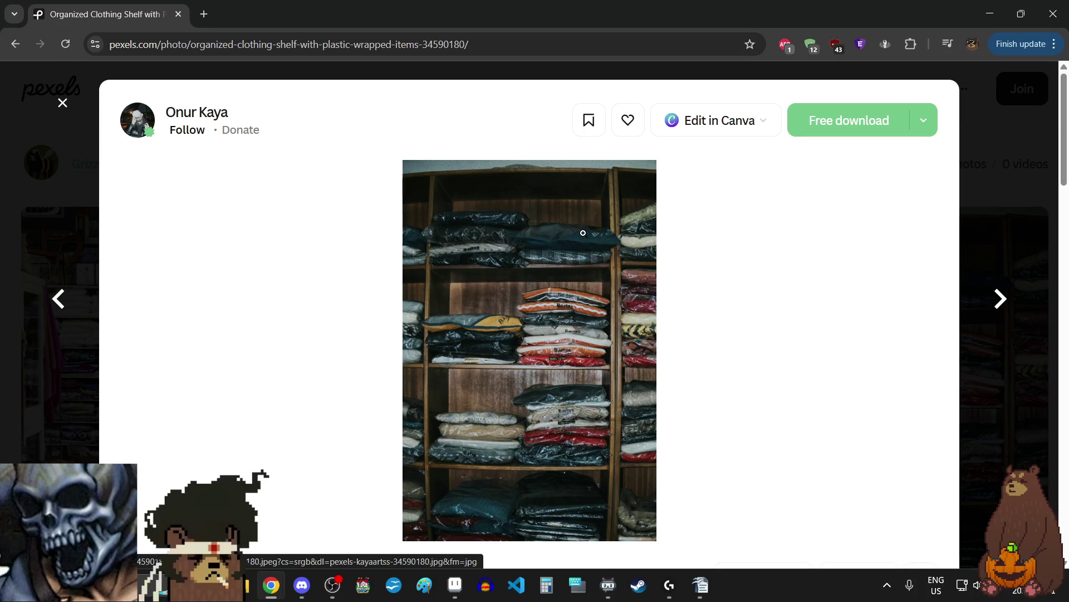
{"action": "left_click", "coordinate": [588, 233]}
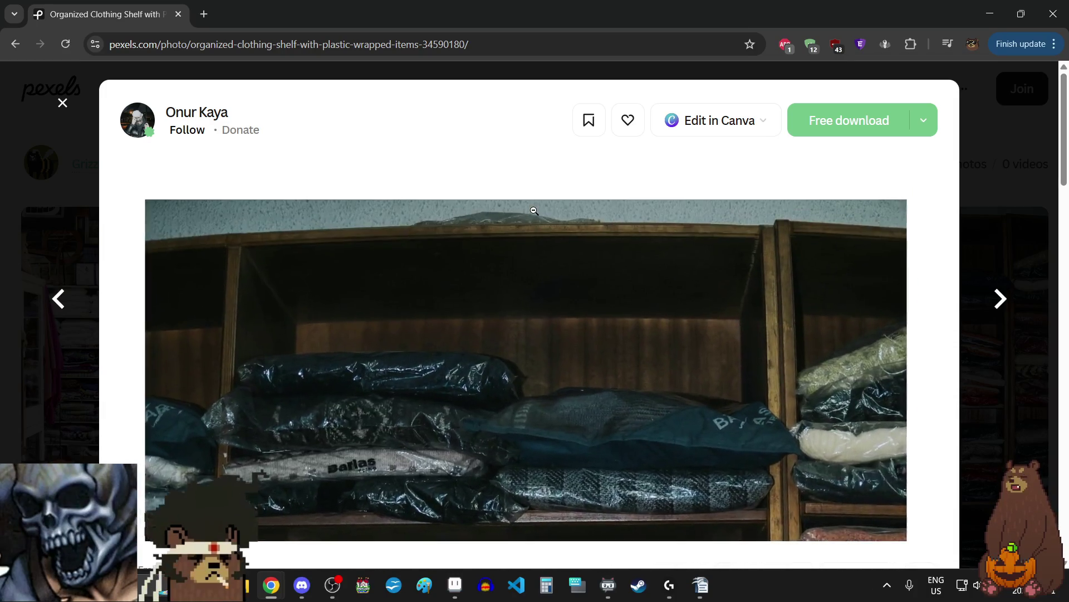
{"action": "left_click", "coordinate": [540, 292]}
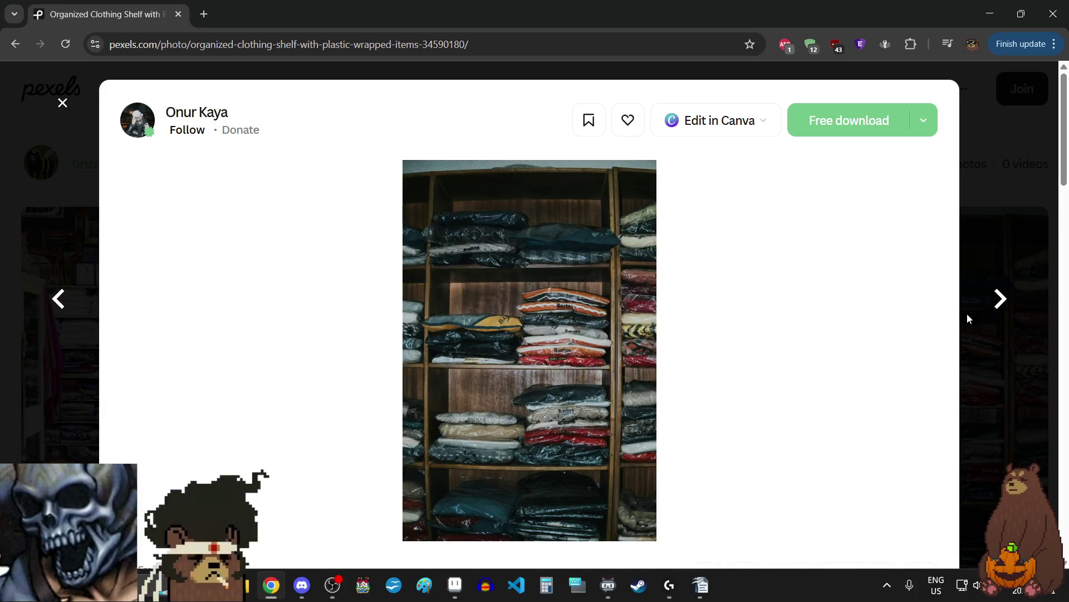
- Zoom in and out on the Clothes on Shelves photo, then advance to the boots photo
{"action": "left_click", "coordinate": [1001, 299]}
{"action": "left_click", "coordinate": [523, 233]}
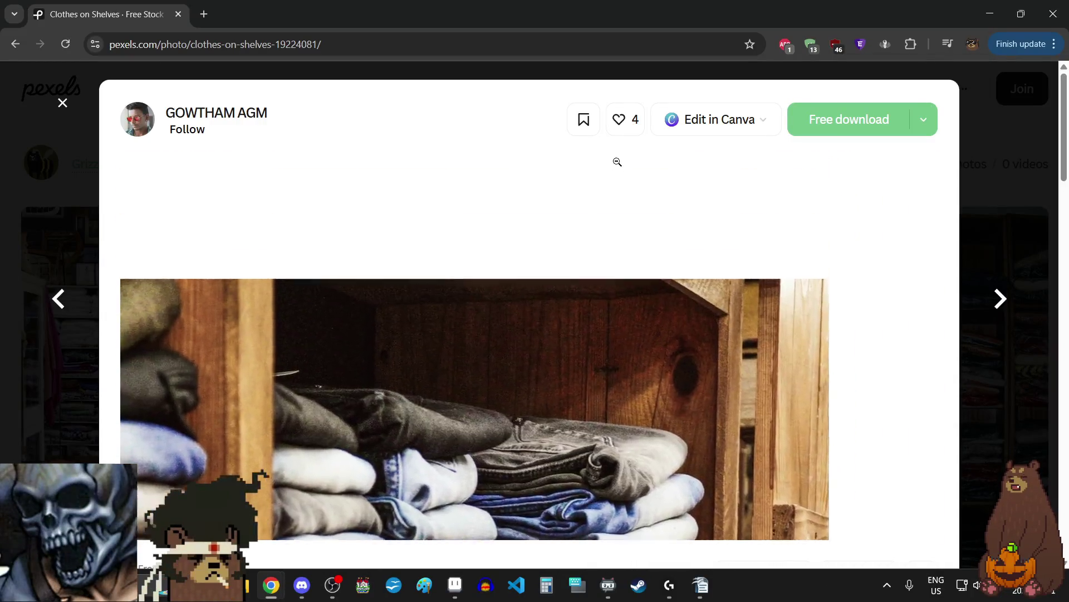
{"action": "left_click", "coordinate": [617, 161]}
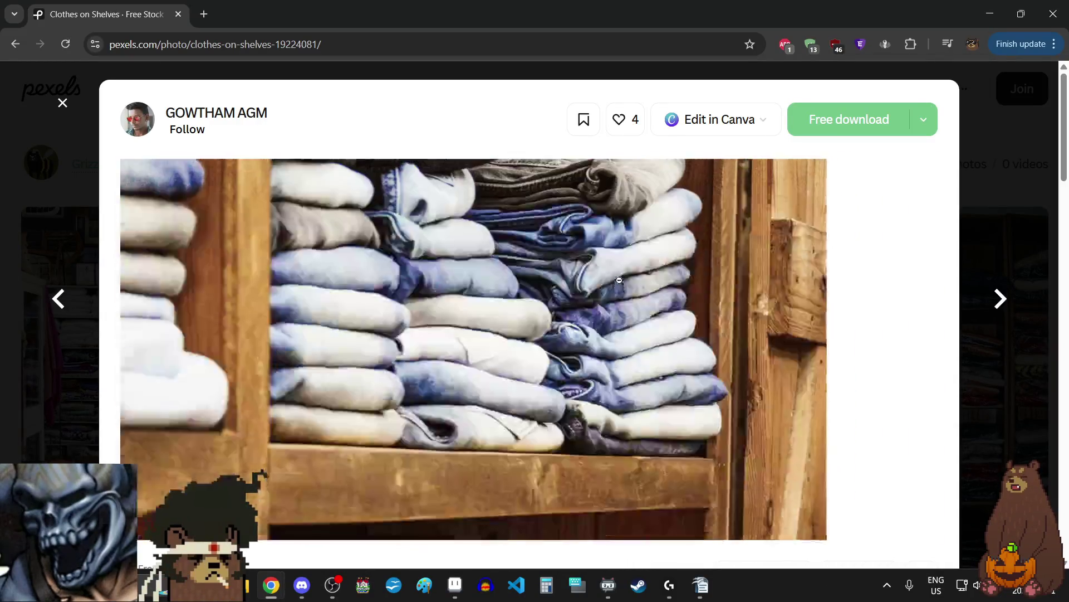
{"action": "left_click", "coordinate": [555, 350]}
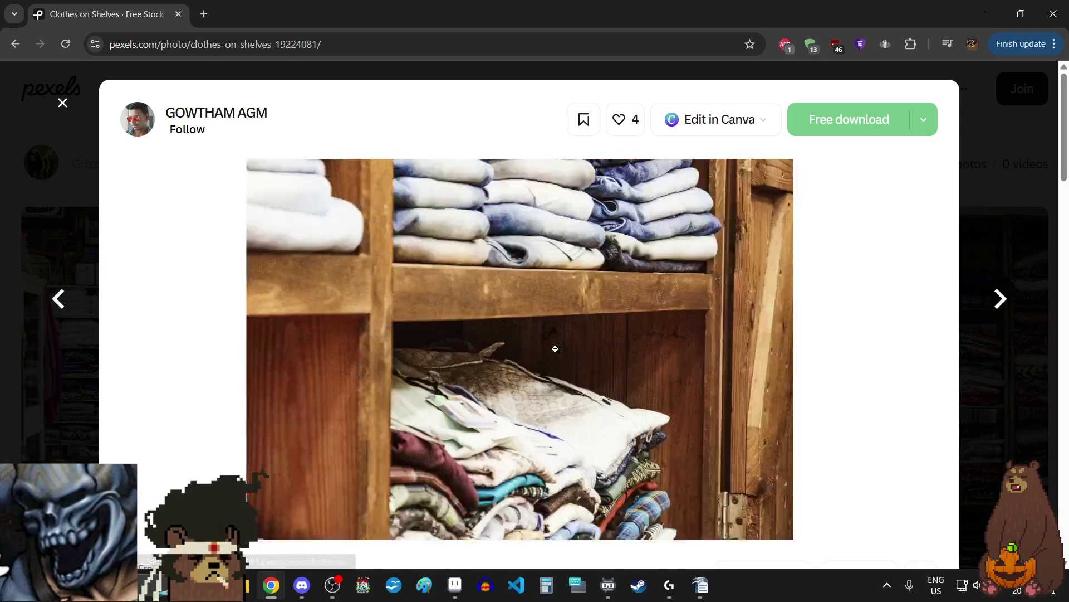
{"action": "left_click", "coordinate": [555, 350]}
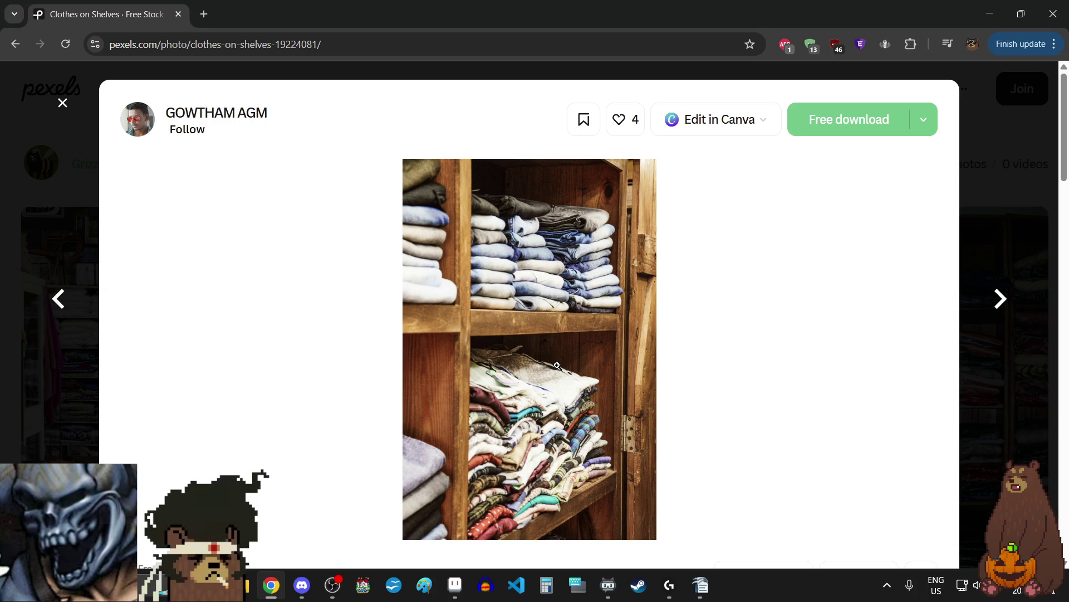
{"action": "left_click", "coordinate": [557, 366]}
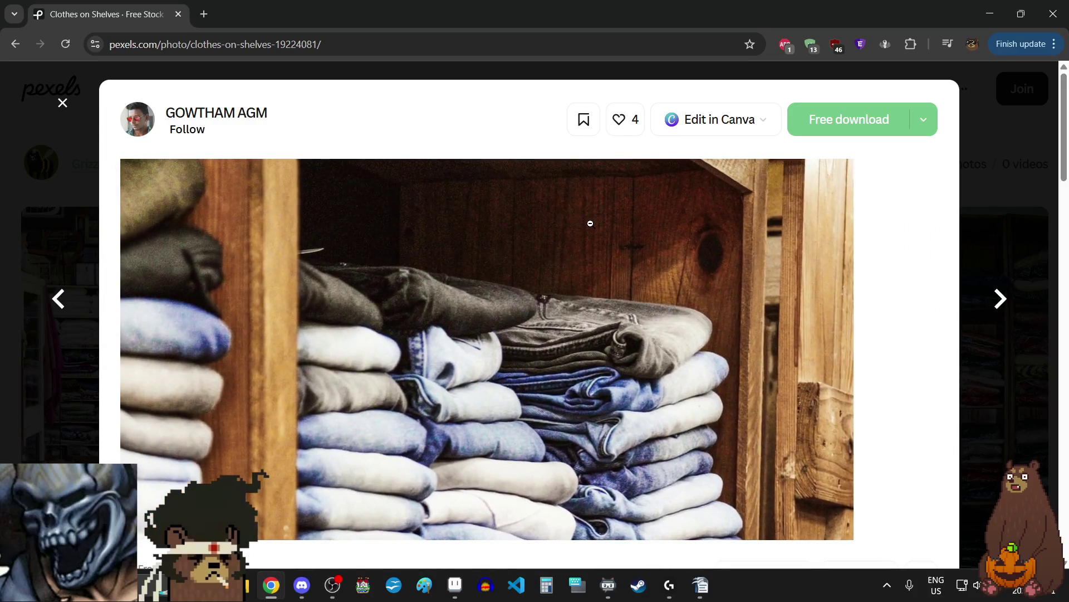
{"action": "left_click", "coordinate": [773, 418]}
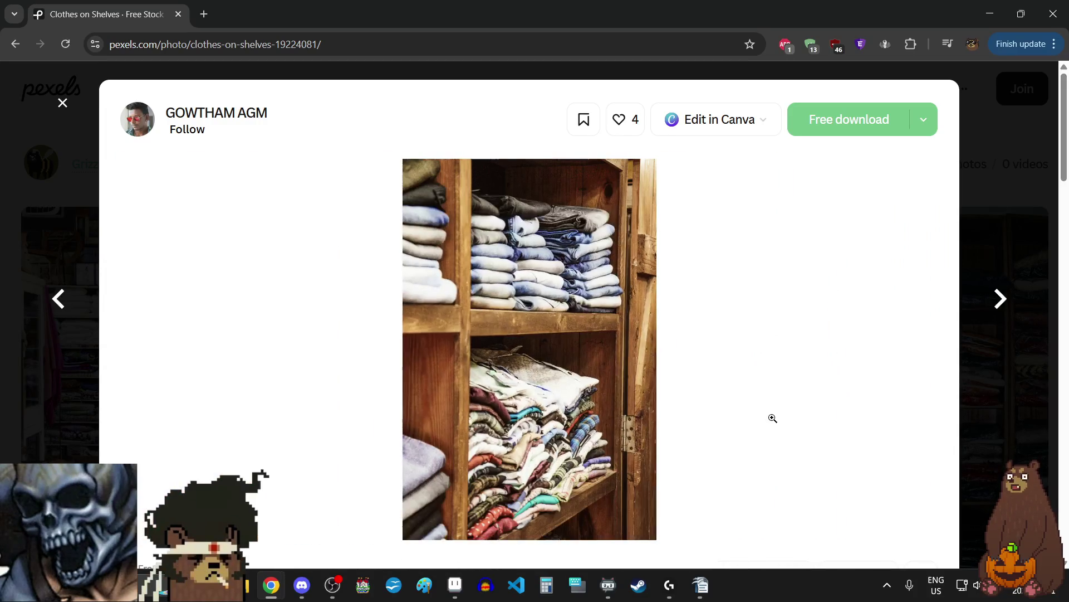
{"action": "left_click", "coordinate": [1001, 299]}
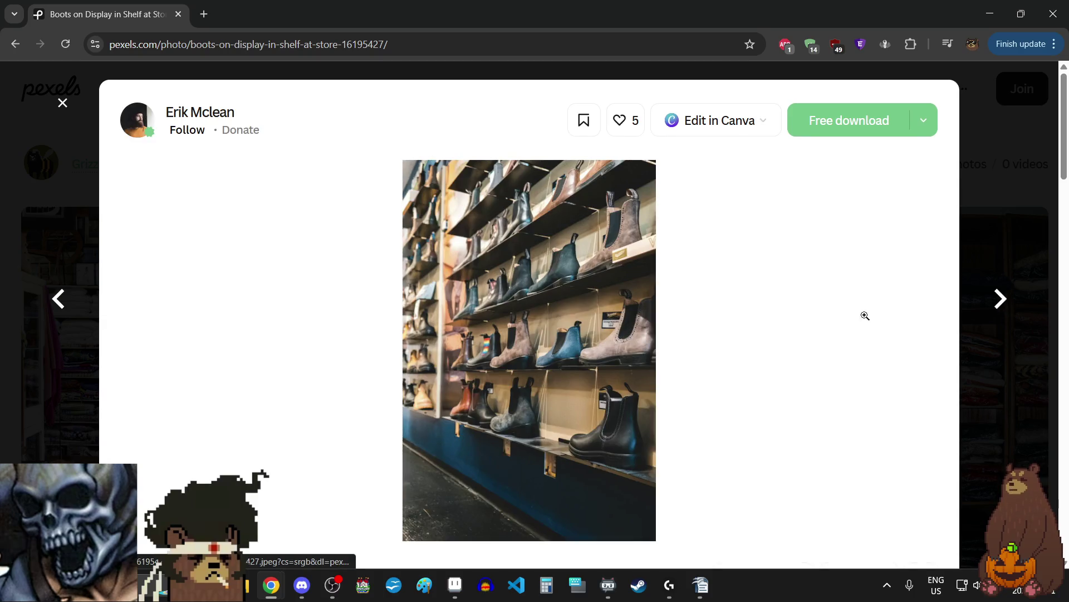
- Zoom in and out on the boots display photo, then advance to the shoes on white shelves photo
{"action": "left_click", "coordinate": [578, 223]}
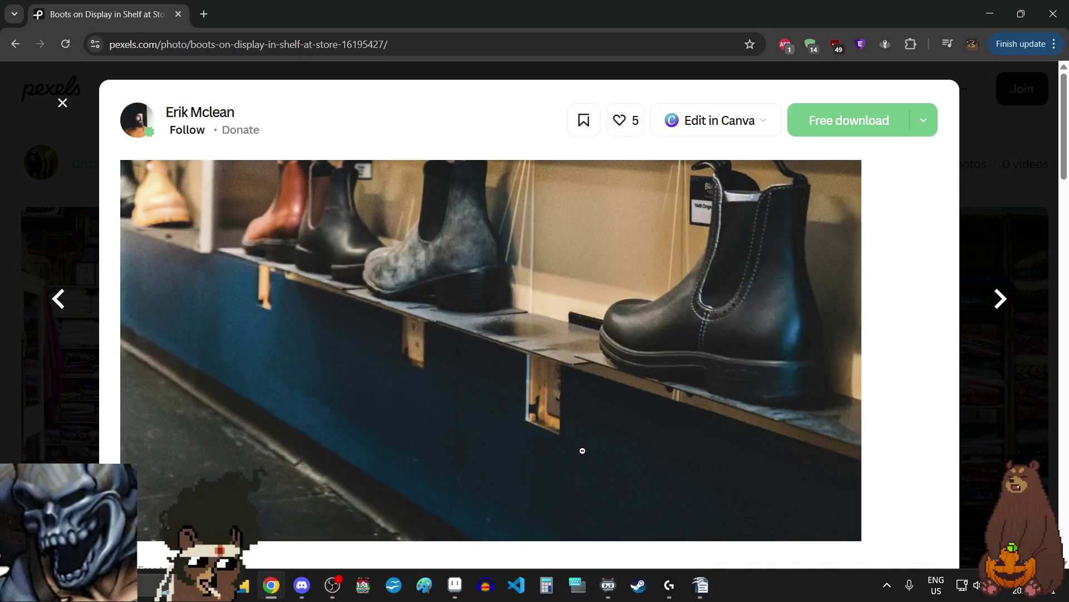
{"action": "left_click", "coordinate": [610, 199]}
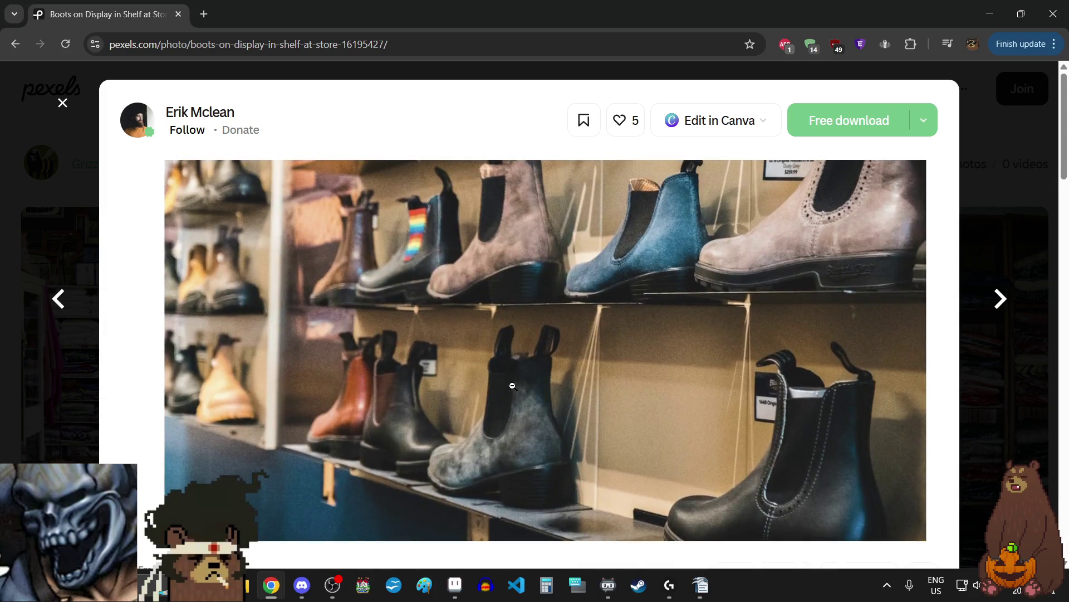
{"action": "left_click", "coordinate": [513, 385]}
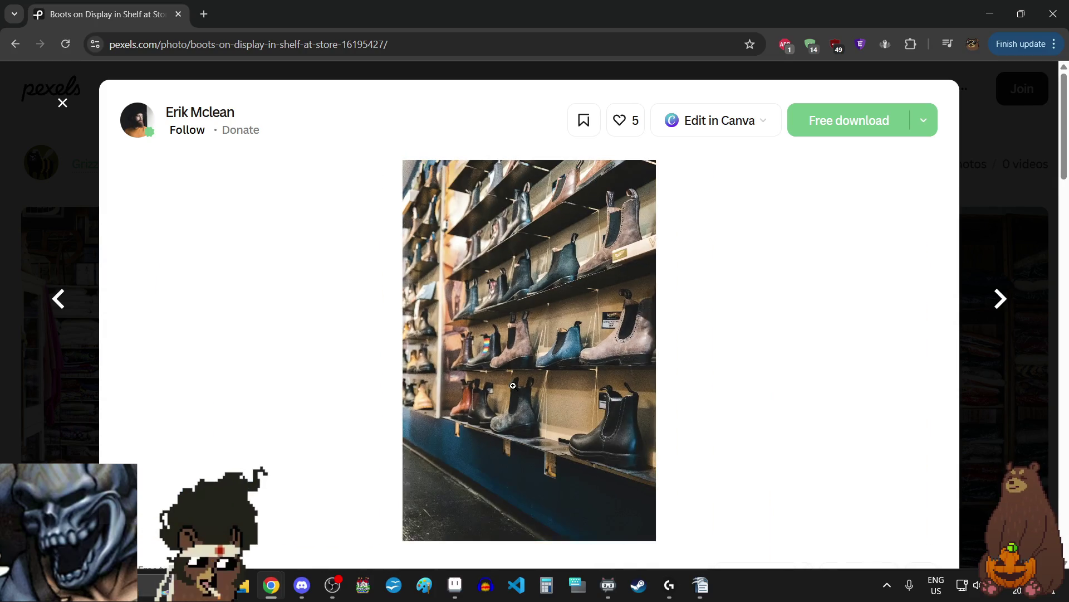
{"action": "left_click", "coordinate": [522, 344]}
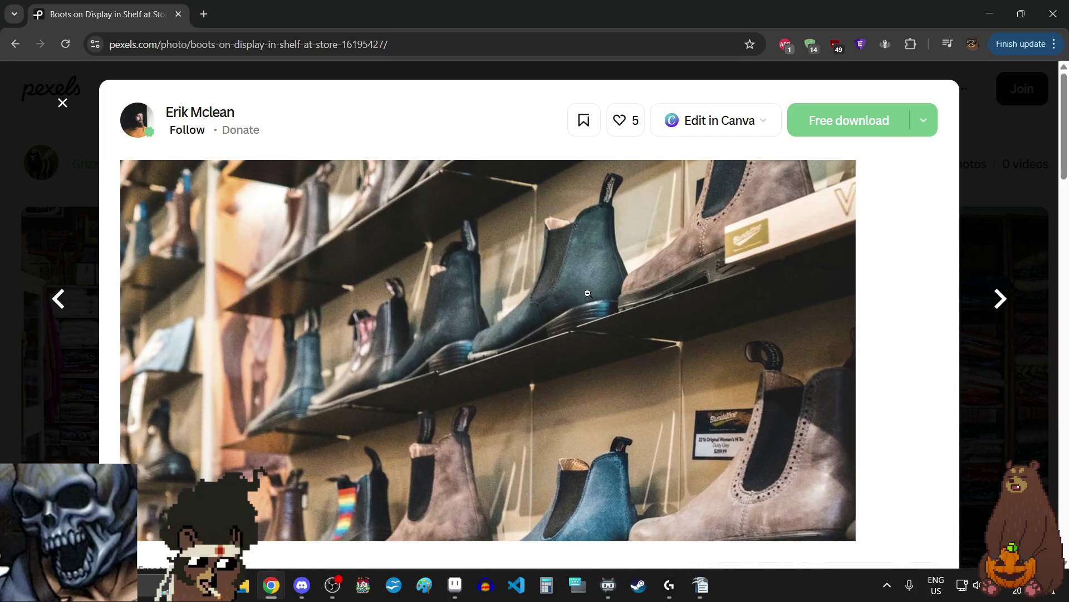
{"action": "left_click", "coordinate": [588, 318]}
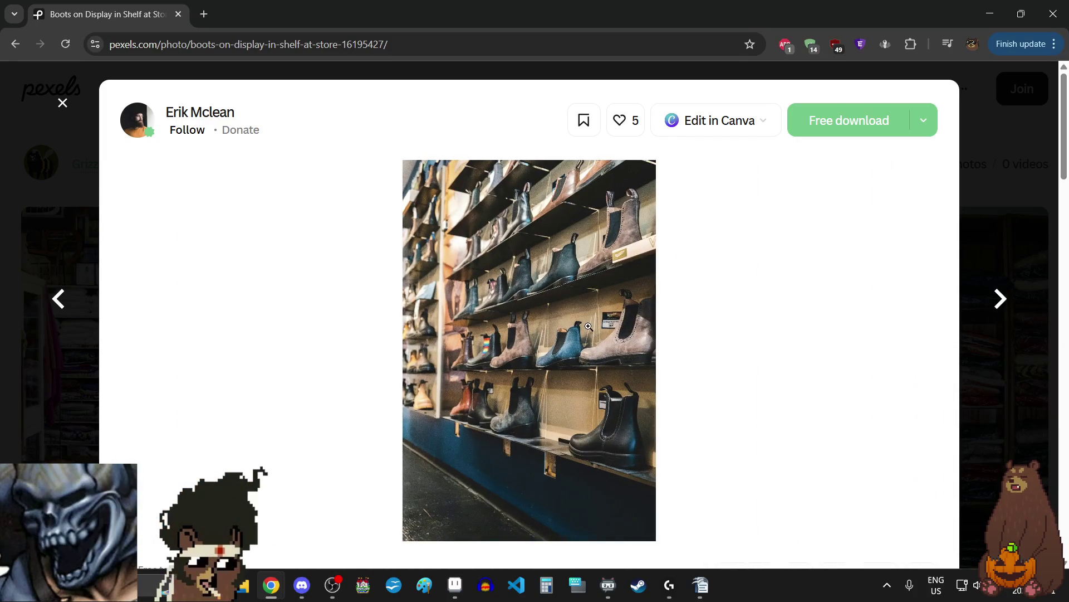
{"action": "left_click", "coordinate": [1005, 301]}
{"action": "left_click", "coordinate": [554, 213]}
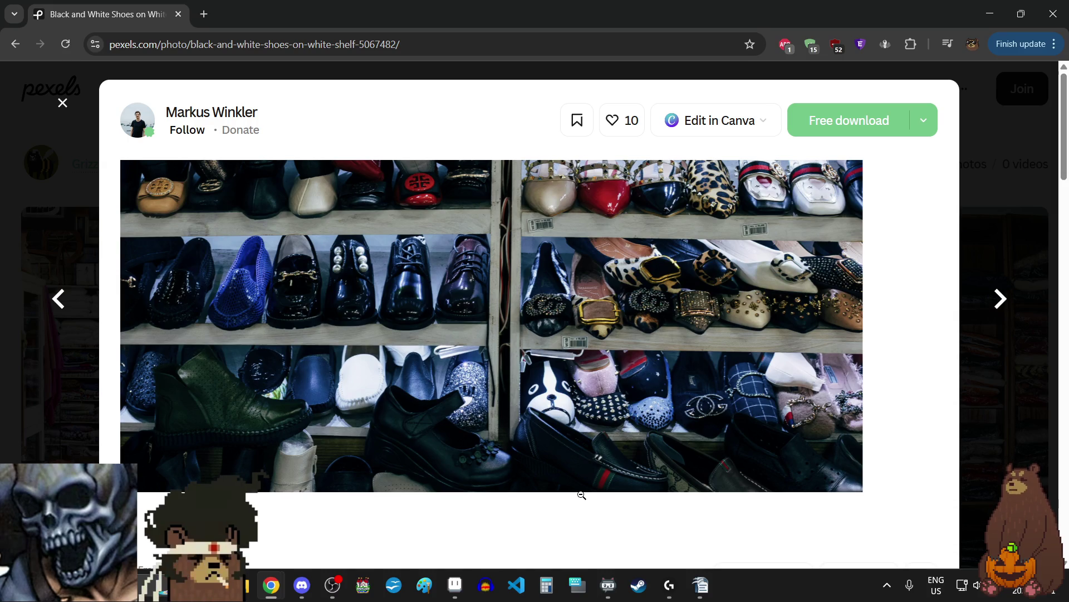
- Enlarge the shoe shelves photo, then return to the collection and reopen the white-shelves shoe photo
{"action": "left_click", "coordinate": [581, 493]}
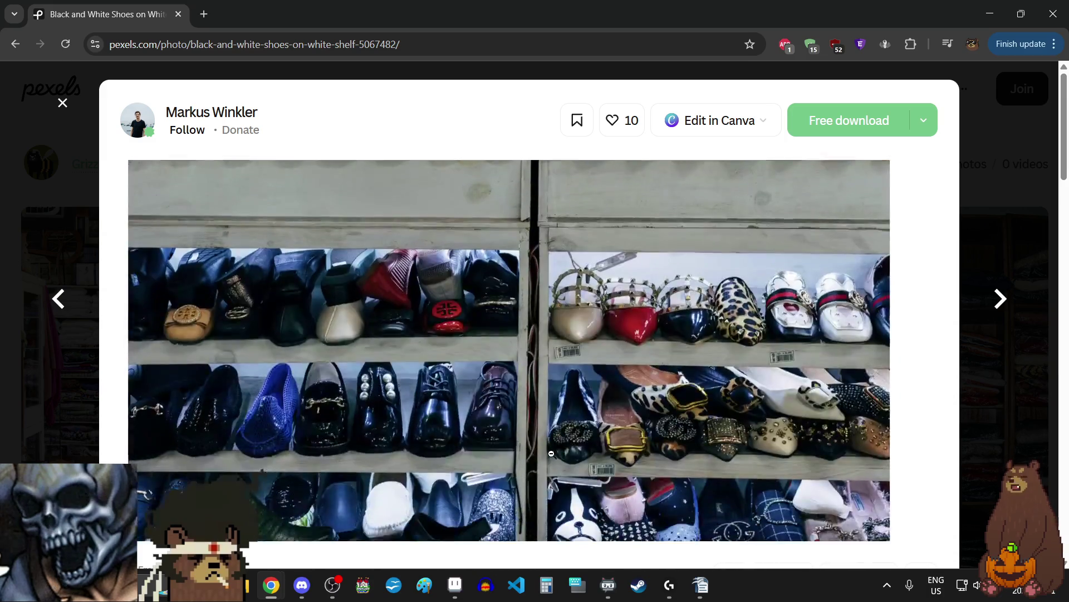
{"action": "left_click", "coordinate": [551, 452]}
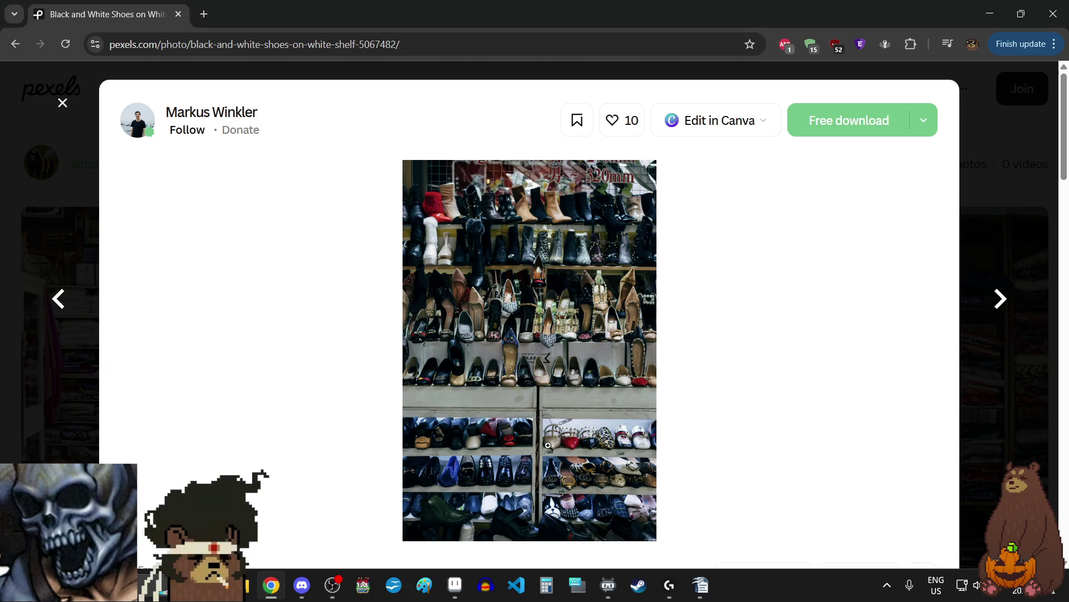
{"action": "left_click", "coordinate": [1001, 299]}
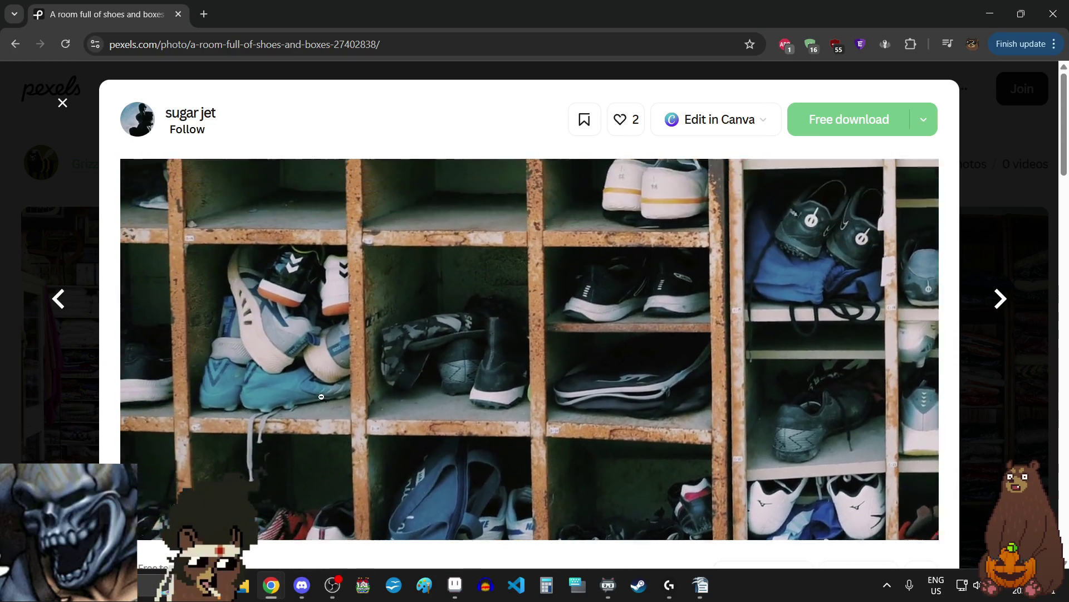
{"action": "key", "text": "Escape"}
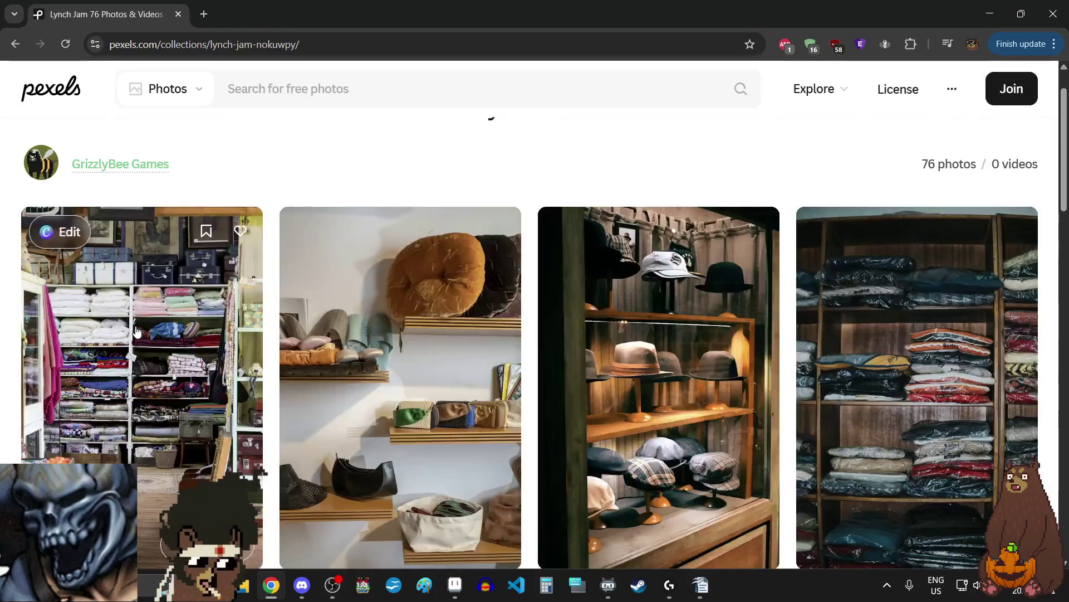
{"action": "scroll", "coordinate": [445, 289], "scroll_direction": "down", "scroll_amount": 9}
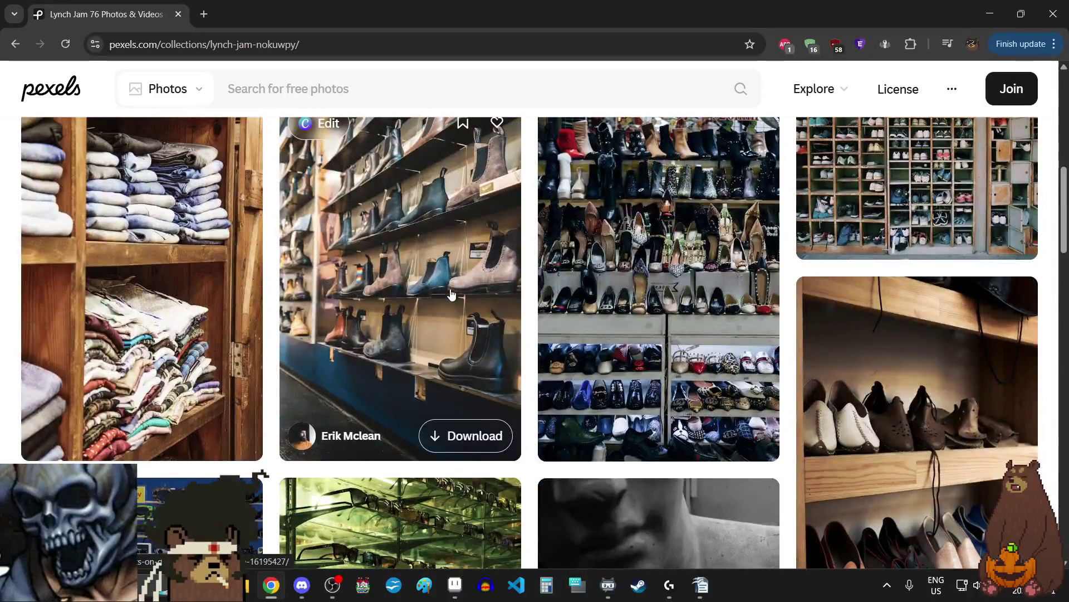
{"action": "left_click", "coordinate": [557, 345]}
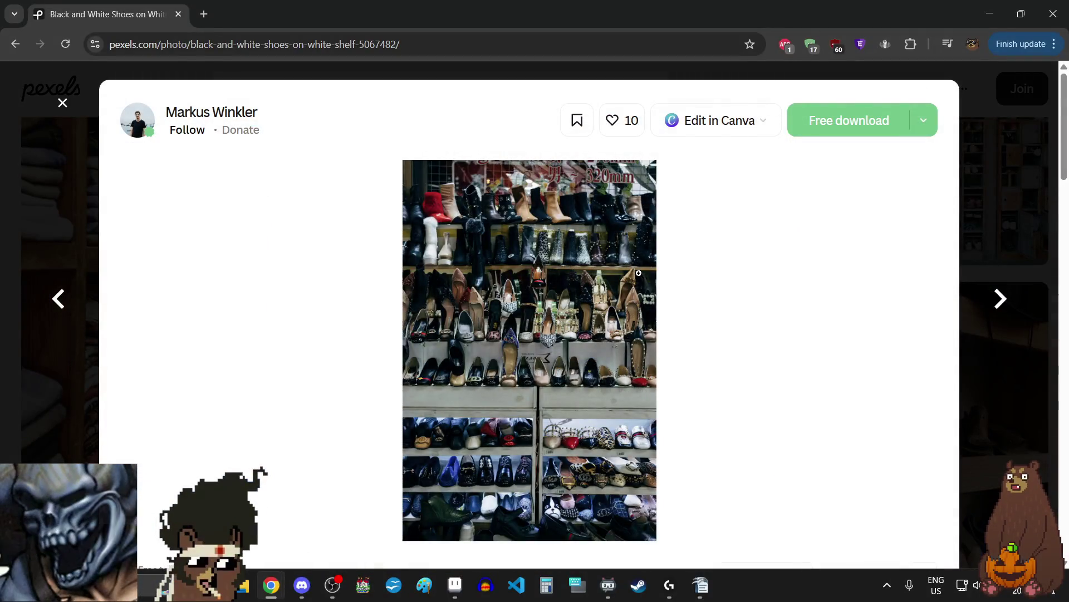
- Step forward from the boots photo to the shoes on wooden shelf photo and inspect it close up
{"action": "left_click", "coordinate": [55, 298]}
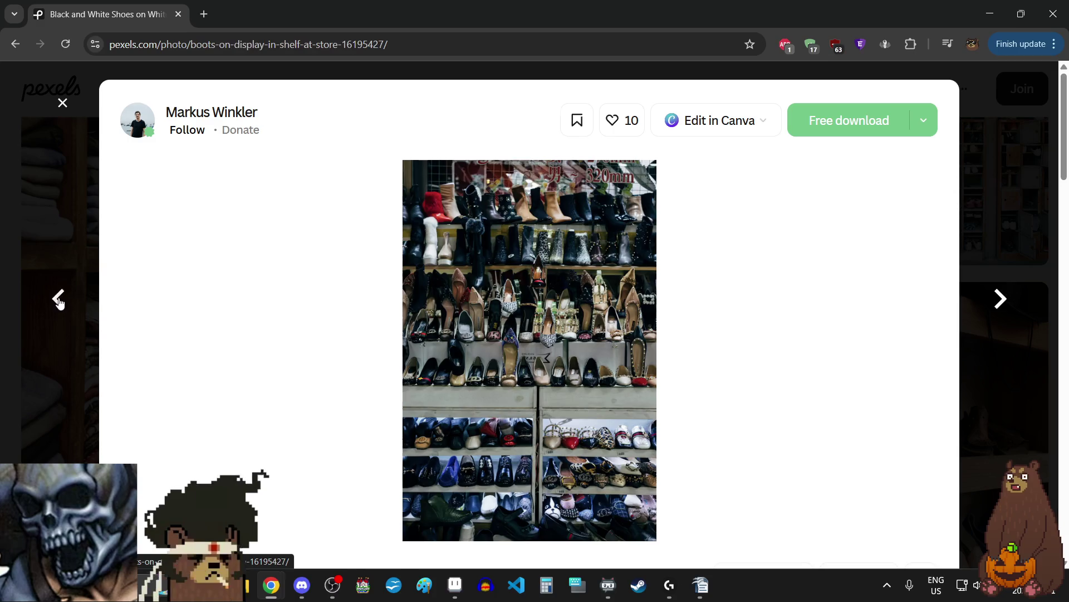
{"action": "left_click", "coordinate": [1001, 301]}
{"action": "left_click", "coordinate": [1001, 300]}
{"action": "left_click", "coordinate": [1001, 303]}
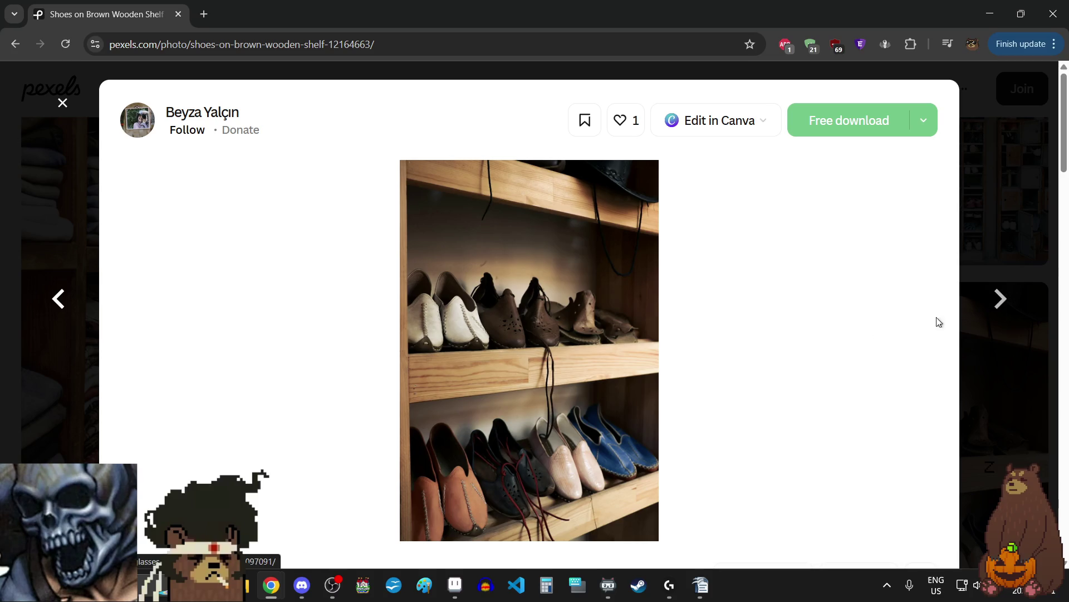
{"action": "left_click", "coordinate": [499, 337]}
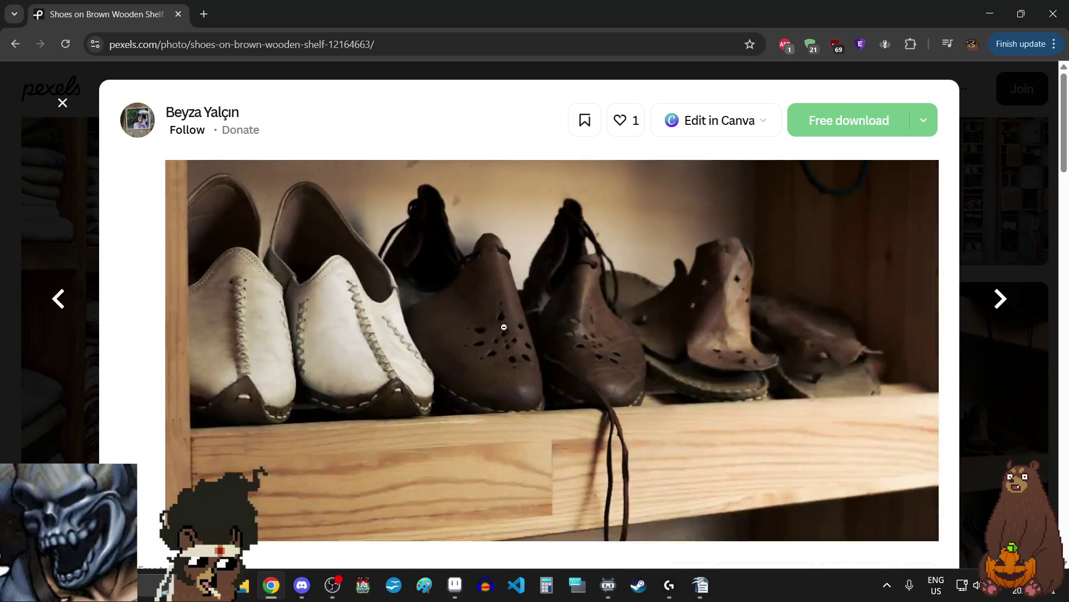
{"action": "left_click", "coordinate": [668, 317]}
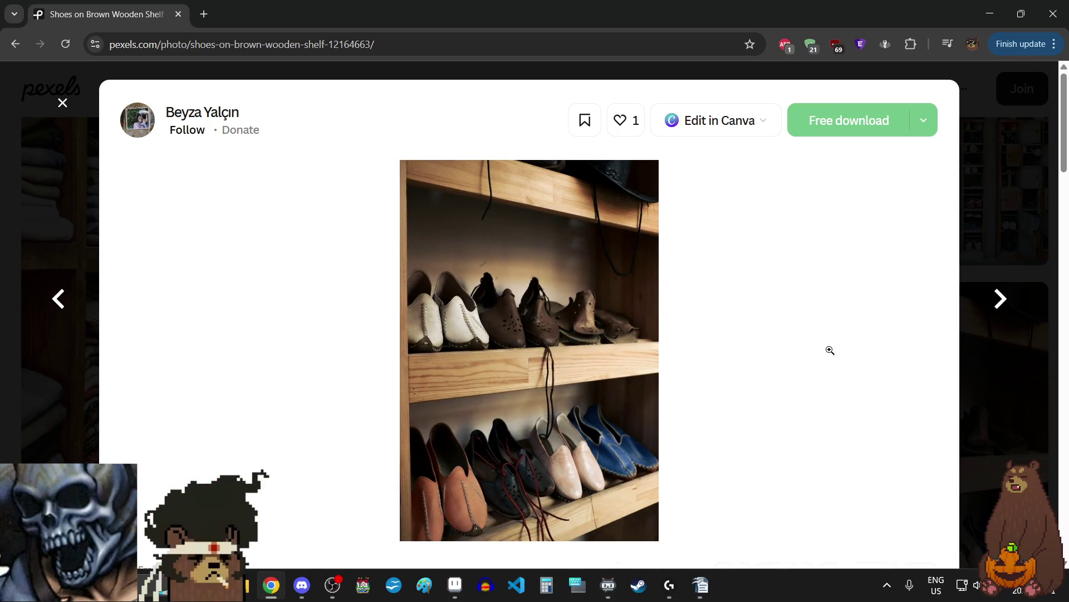
- Inspect the sunglasses rack and Eyeglasses on Display photos up close
{"action": "left_click", "coordinate": [1001, 304]}
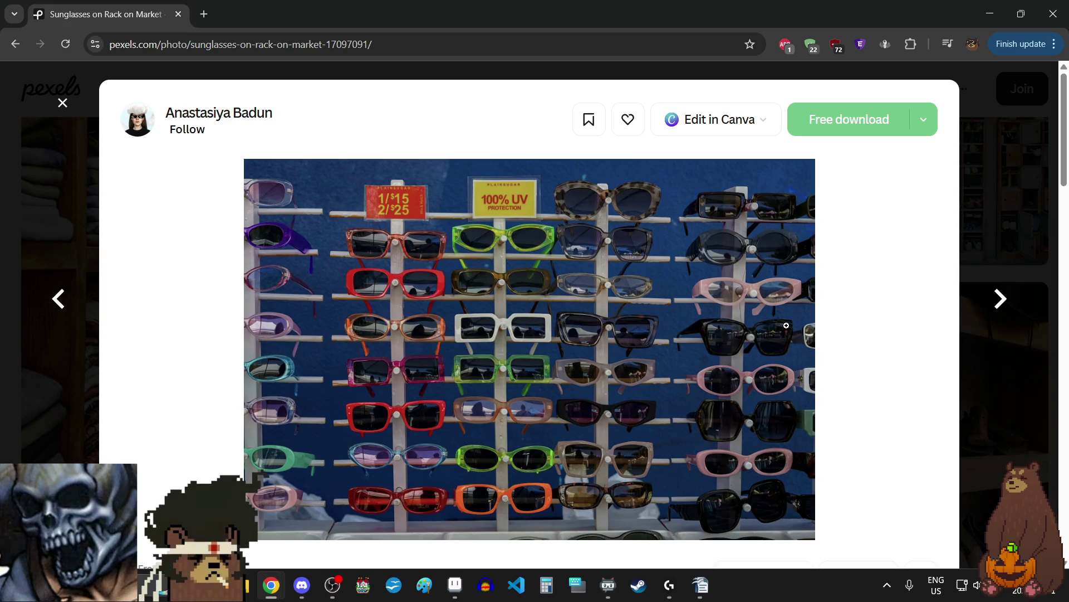
{"action": "left_click", "coordinate": [533, 313]}
{"action": "scroll", "coordinate": [534, 309], "scroll_direction": "down", "scroll_amount": 5}
{"action": "left_click", "coordinate": [533, 308]}
{"action": "left_click", "coordinate": [1002, 301]}
{"action": "left_click", "coordinate": [544, 226]}
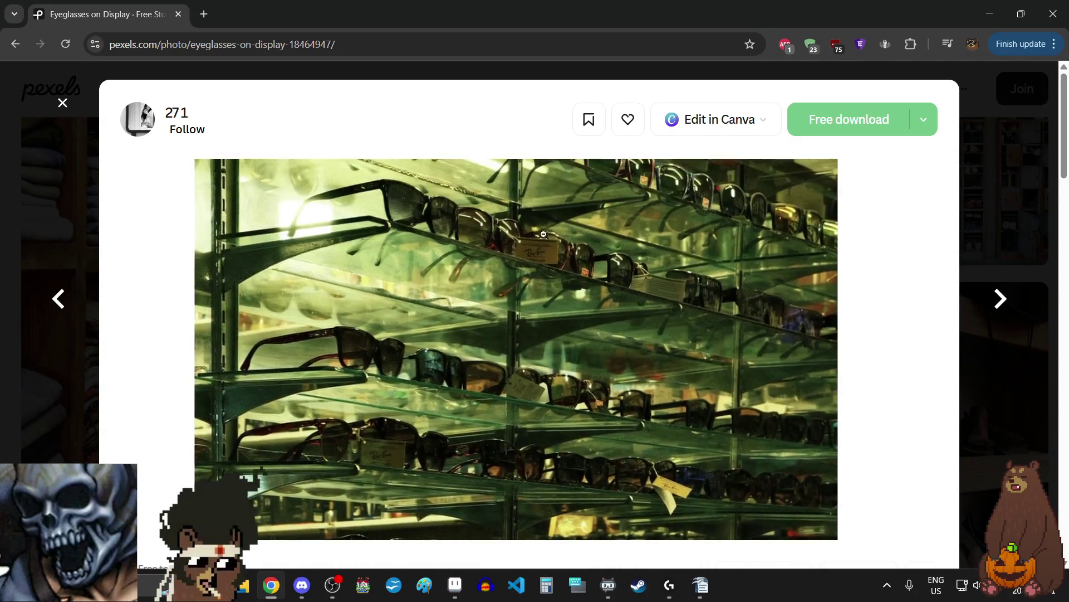
{"action": "left_click", "coordinate": [543, 234]}
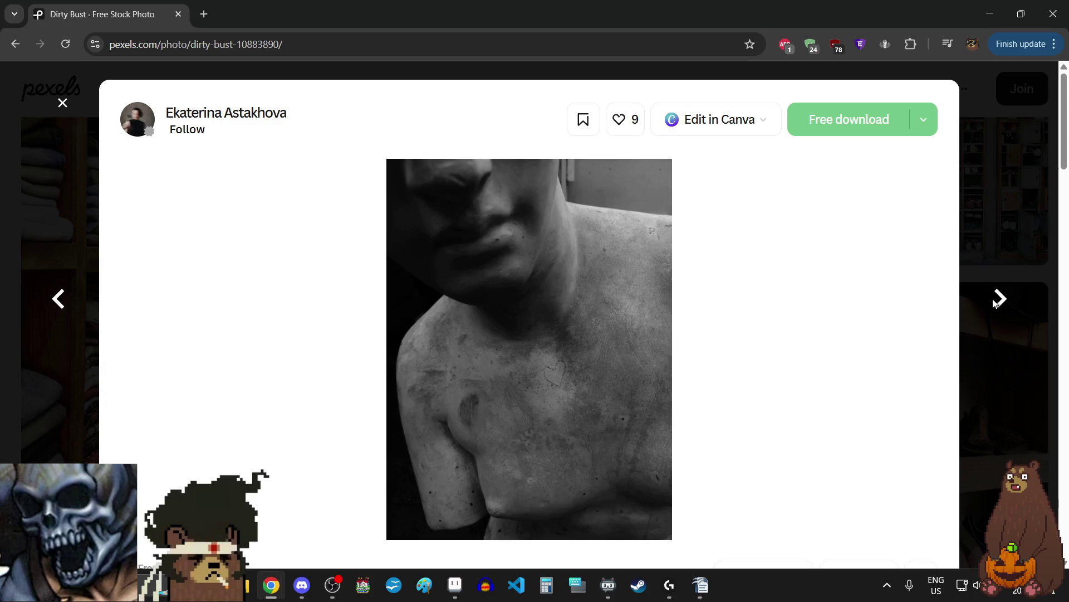
- Zoom into the Dirty Bust photo, then advance past the grayscale sculpture to Mannequin with Head
{"action": "left_click", "coordinate": [501, 227]}
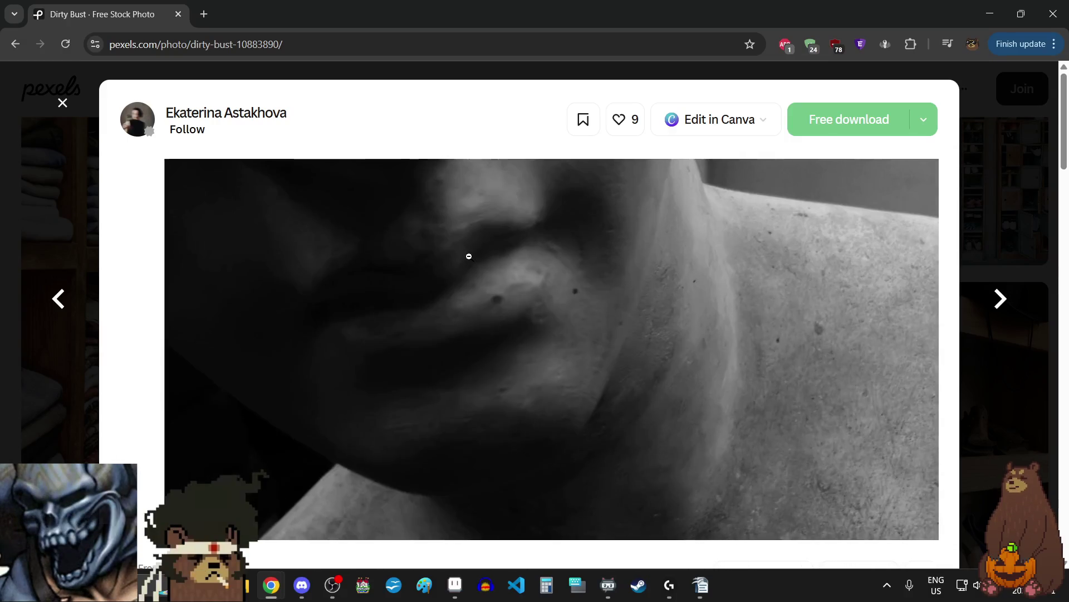
{"action": "left_click", "coordinate": [615, 387]}
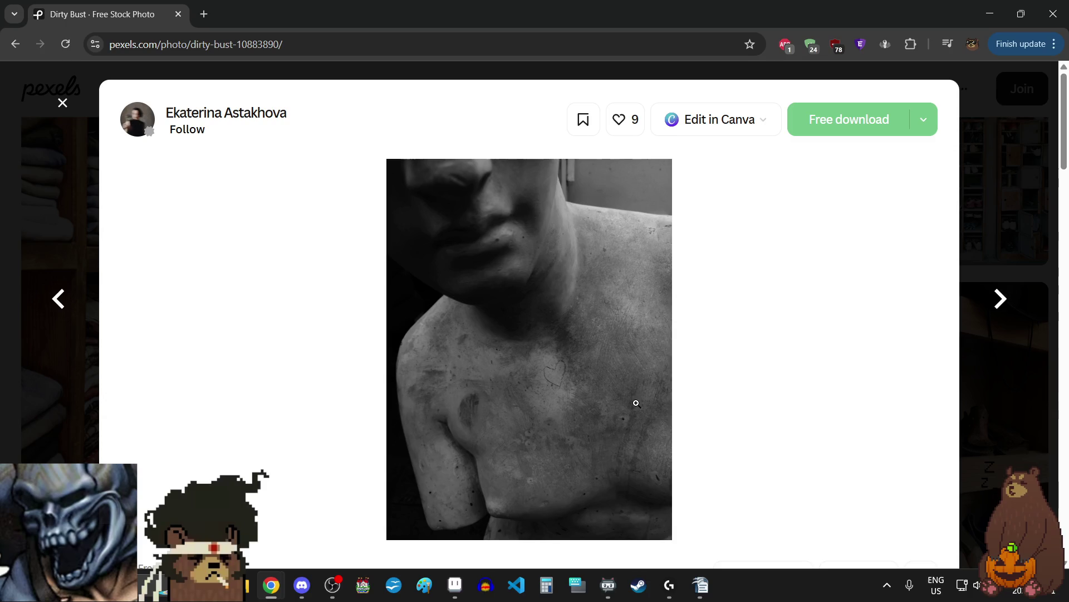
{"action": "left_click", "coordinate": [1001, 301]}
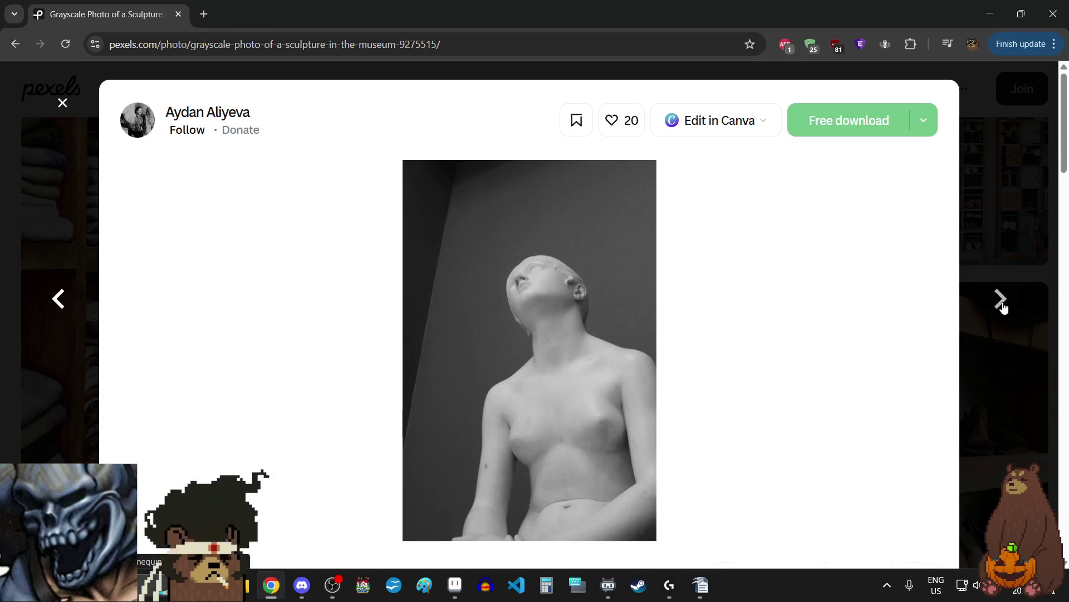
{"action": "left_click", "coordinate": [1001, 301]}
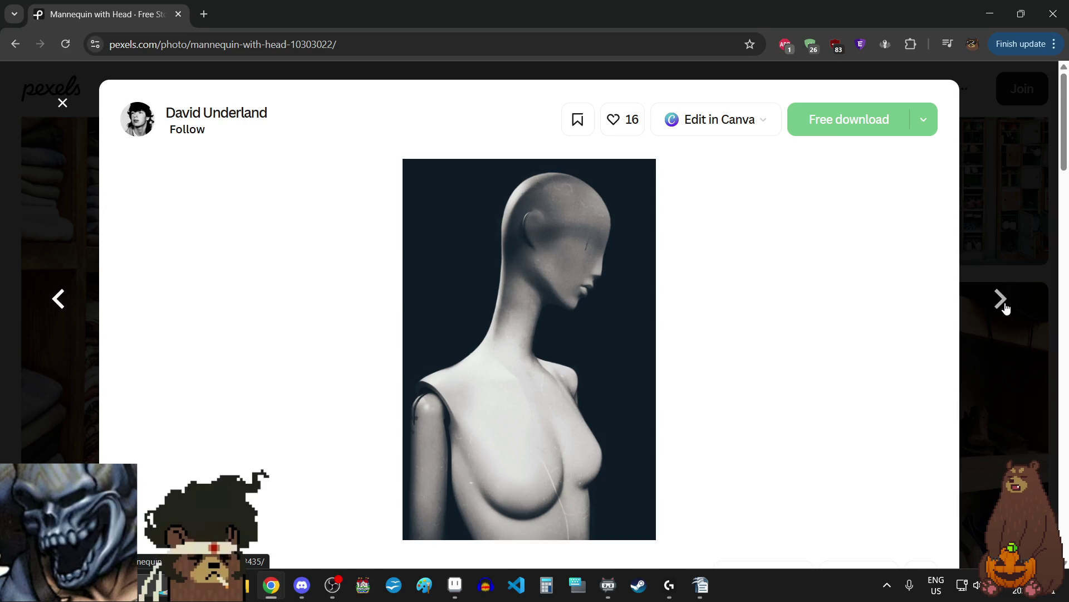
- Inspect the Mannequin of Woman Face photo, then page ahead to 'A Mannequin with a Hat'
{"action": "left_click", "coordinate": [1001, 300]}
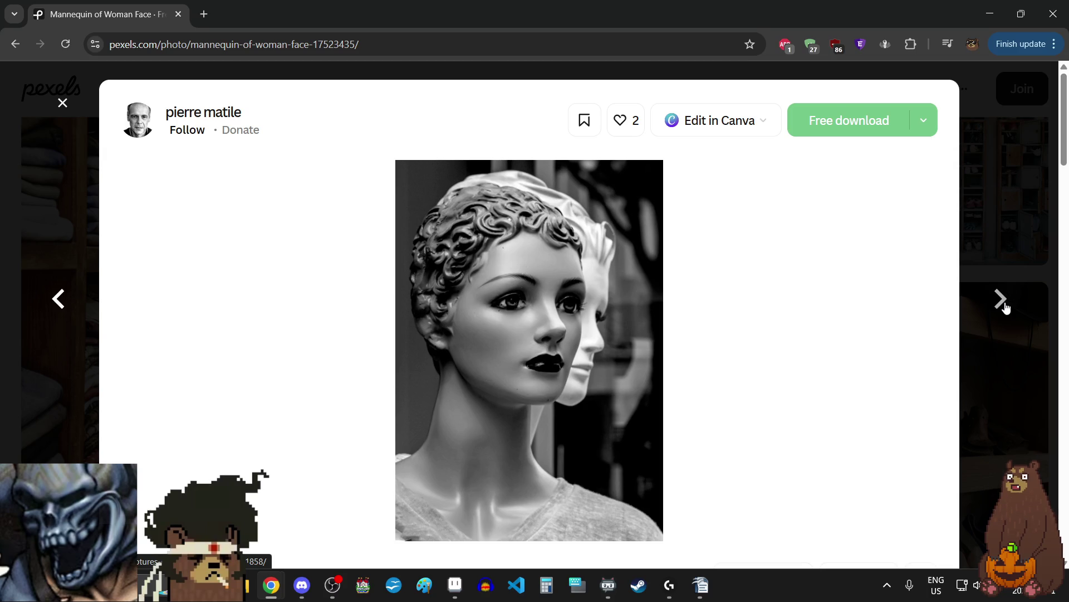
{"action": "left_click", "coordinate": [554, 308]}
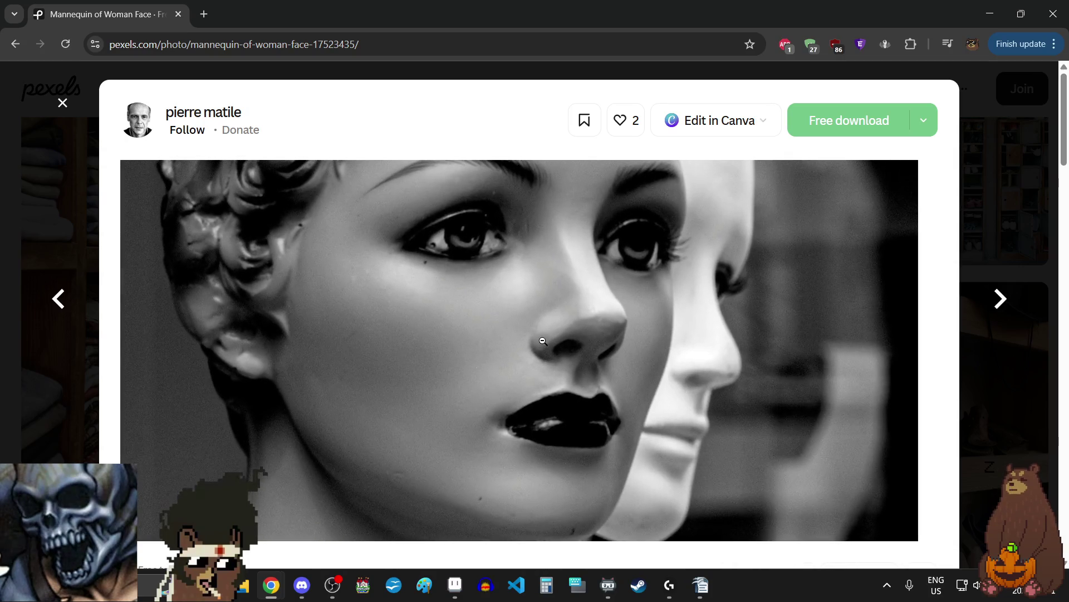
{"action": "left_click", "coordinate": [543, 340]}
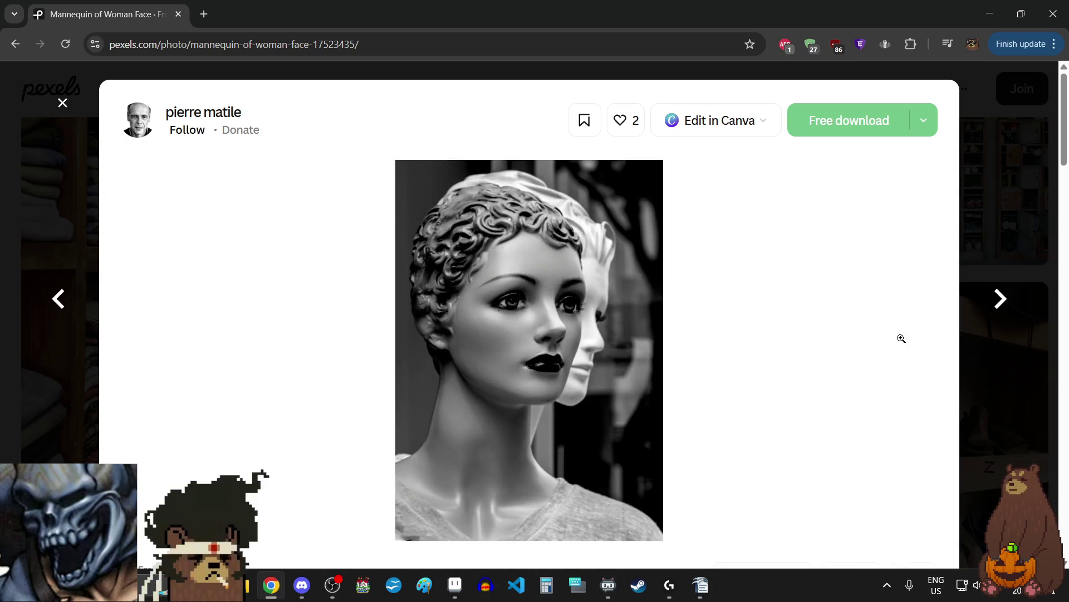
{"action": "left_click", "coordinate": [1001, 312]}
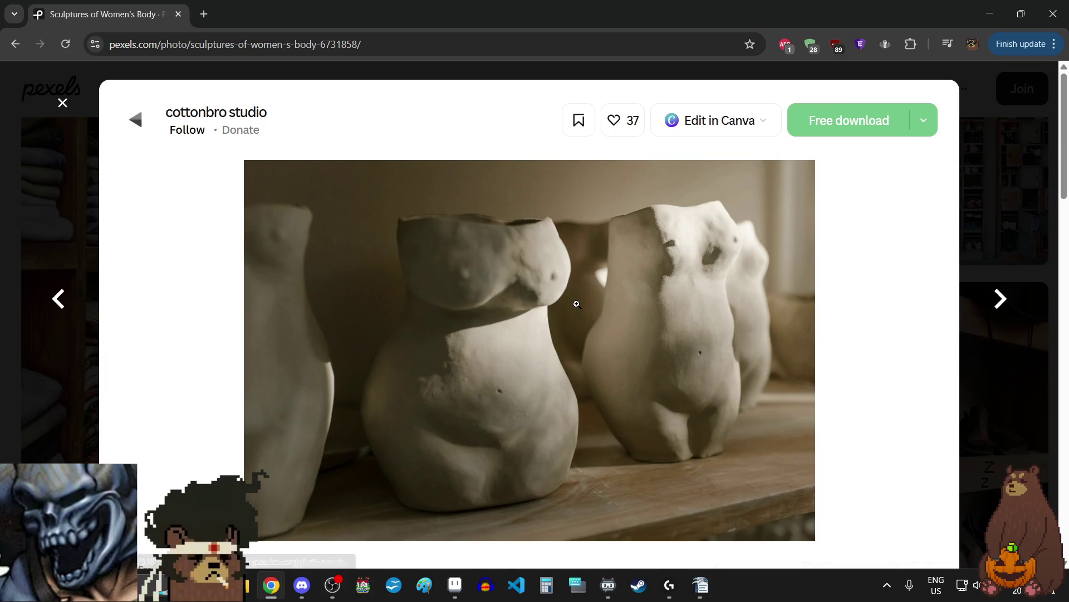
{"action": "left_click", "coordinate": [1001, 304]}
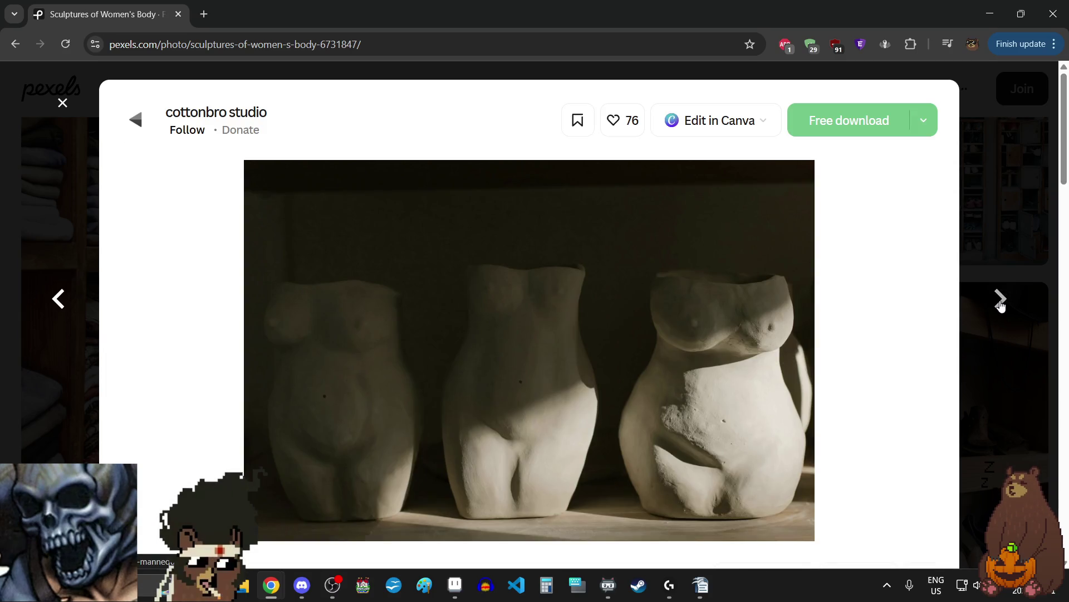
{"action": "left_click", "coordinate": [1001, 304]}
{"action": "left_click", "coordinate": [1001, 304]}
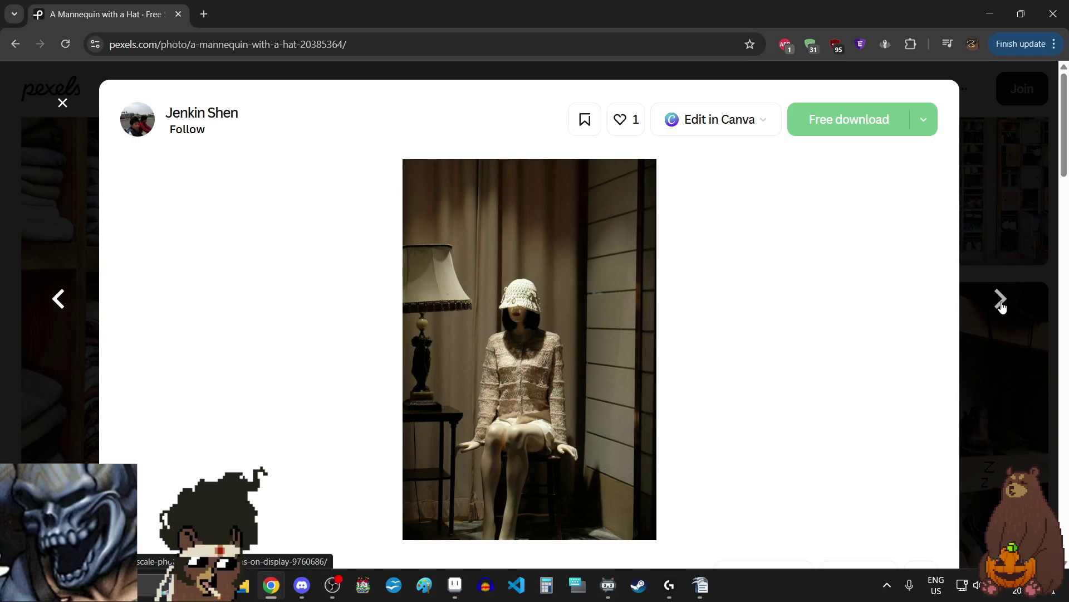
- Zoom in and out on the hat mannequin's outfit and legs, then close back to the Lynch Jam collection
{"action": "left_click", "coordinate": [515, 267]}
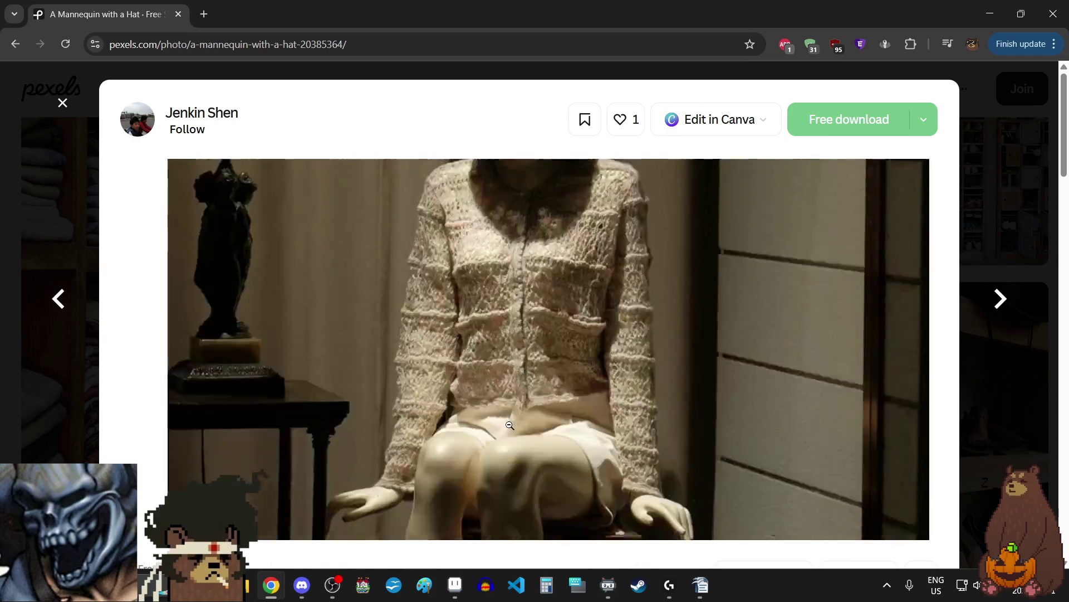
{"action": "left_click", "coordinate": [509, 425]}
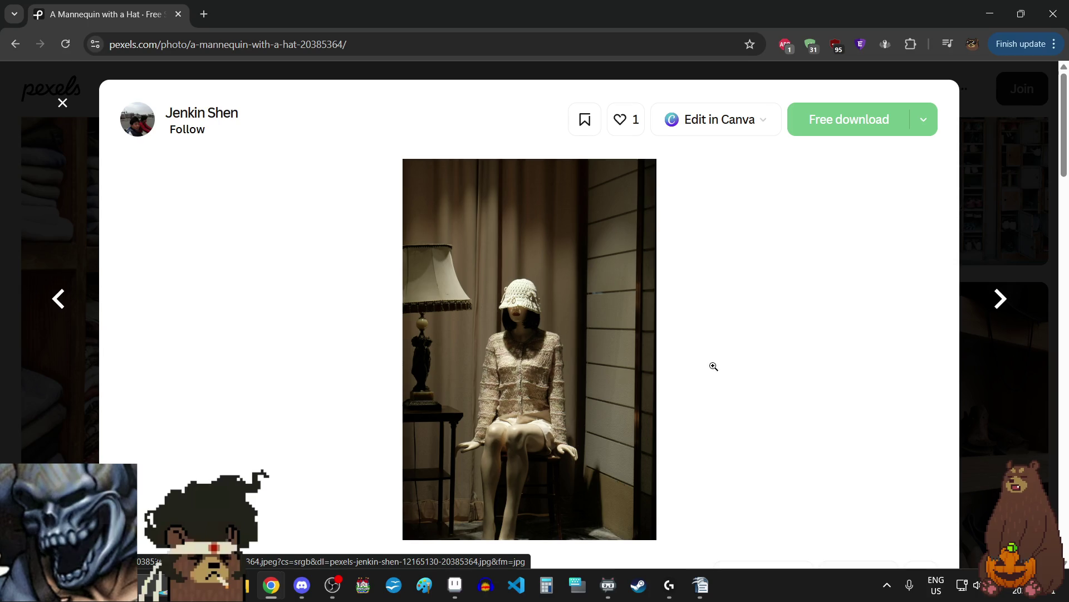
{"action": "left_click", "coordinate": [572, 362]}
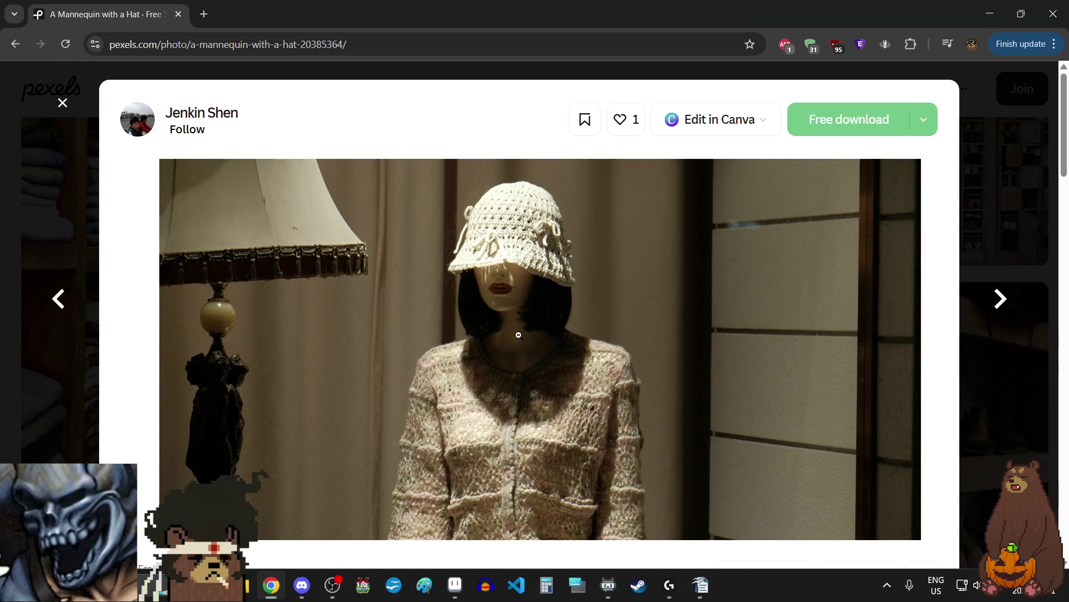
{"action": "left_click", "coordinate": [518, 334]}
{"action": "left_click", "coordinate": [519, 334]}
{"action": "left_click", "coordinate": [519, 335]}
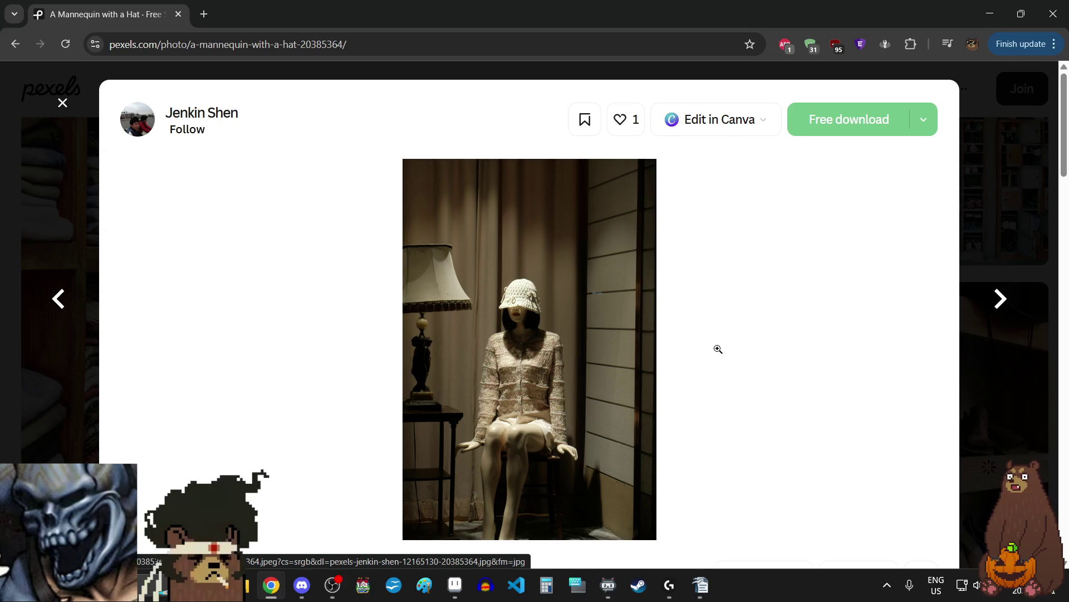
{"action": "left_click", "coordinate": [453, 331]}
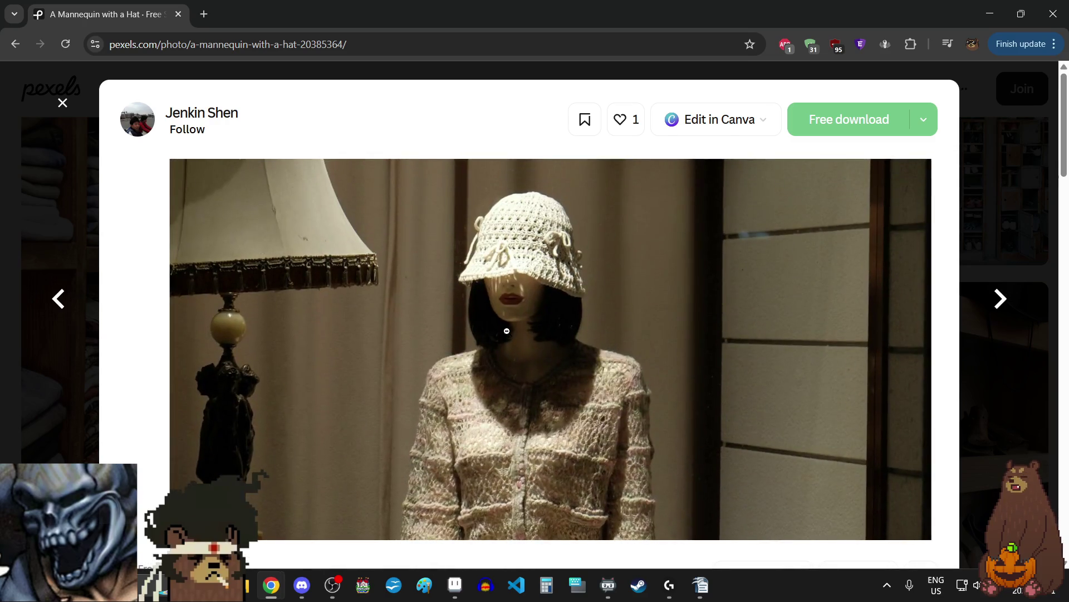
{"action": "left_click", "coordinate": [522, 347]}
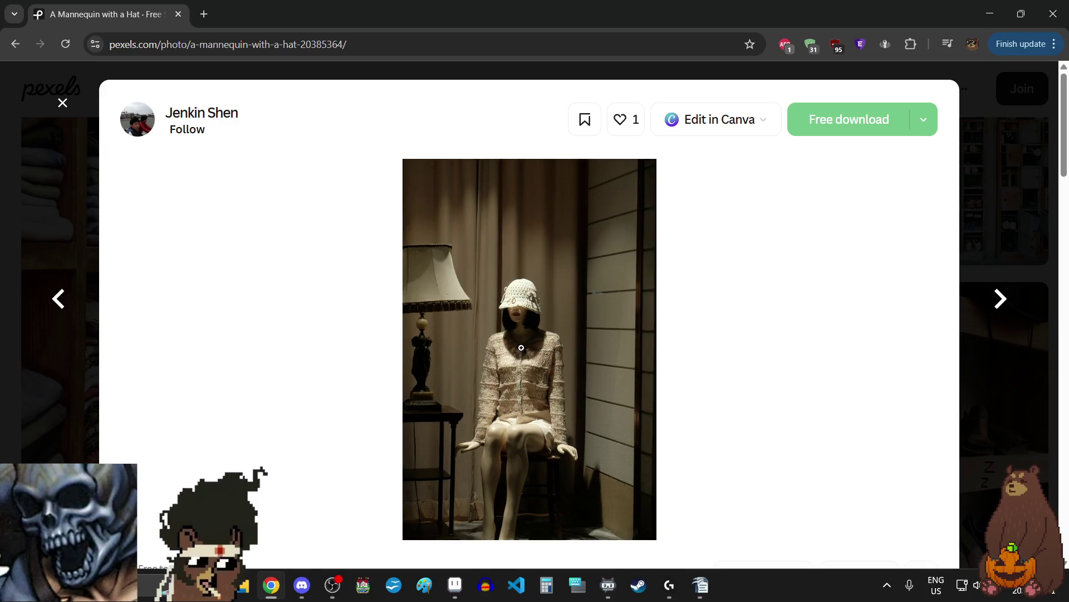
{"action": "left_click", "coordinate": [521, 347]}
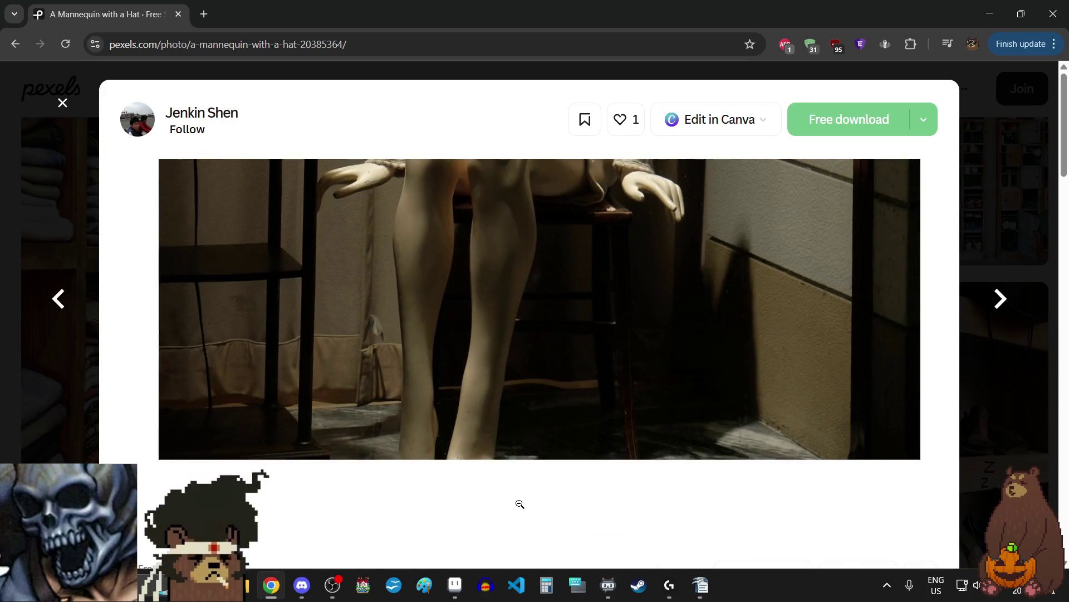
{"action": "left_click", "coordinate": [557, 348]}
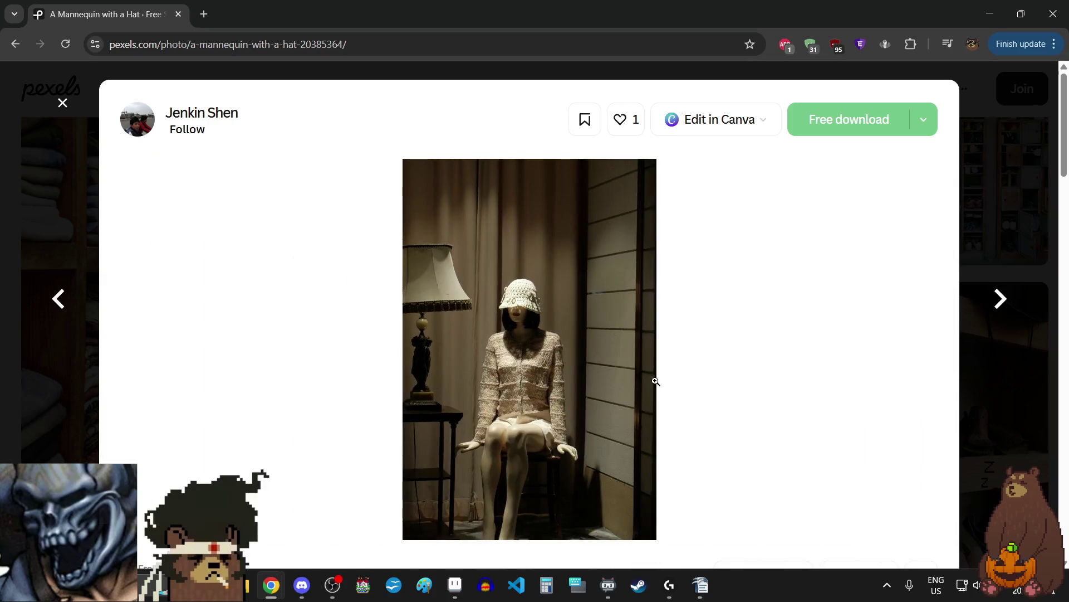
{"action": "key", "text": "Escape"}
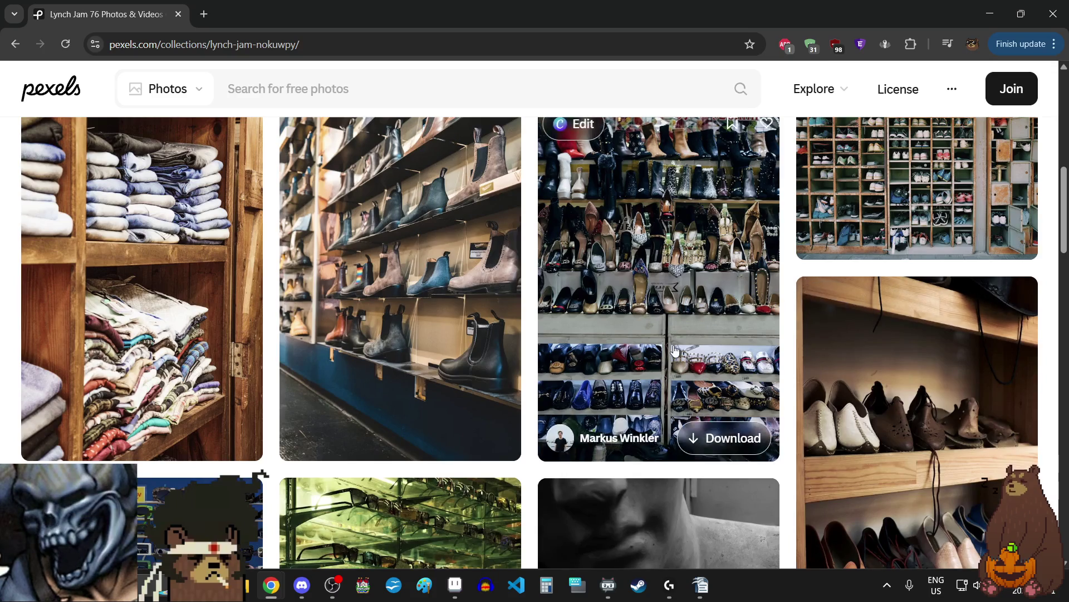
- Reopen the mannequin-with-a-hat photo from the collection and advance to the grayscale mannequins photo
{"action": "scroll", "coordinate": [674, 352], "scroll_direction": "down", "scroll_amount": 10}
{"action": "scroll", "coordinate": [675, 352], "scroll_direction": "down", "scroll_amount": 5}
{"action": "scroll", "coordinate": [675, 352], "scroll_direction": "down", "scroll_amount": 10}
{"action": "scroll", "coordinate": [675, 352], "scroll_direction": "up", "scroll_amount": 15}
{"action": "left_click", "coordinate": [449, 301]}
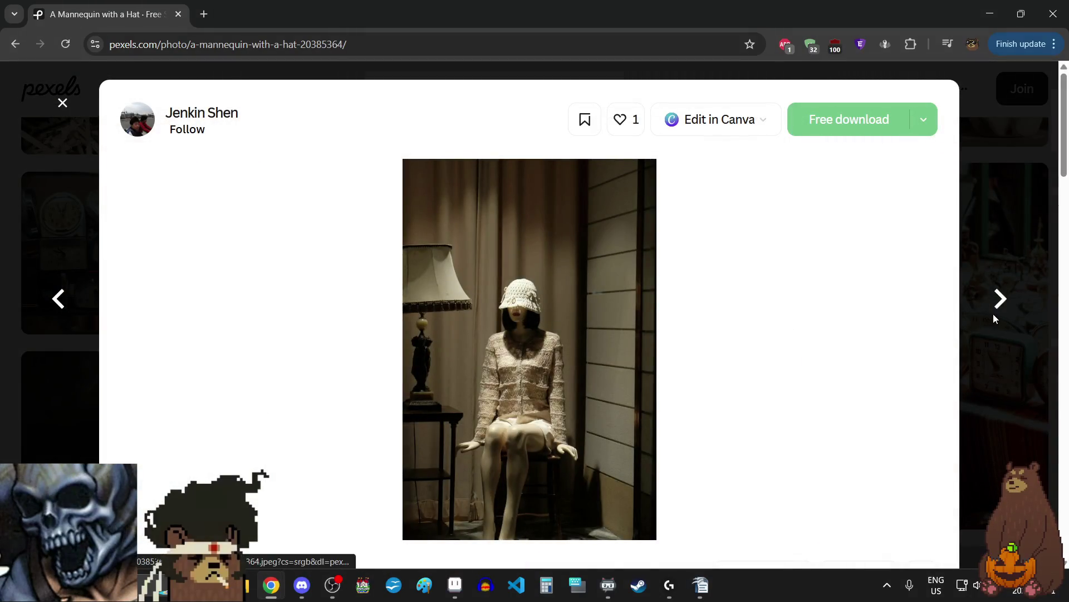
{"action": "left_click", "coordinate": [1002, 305]}
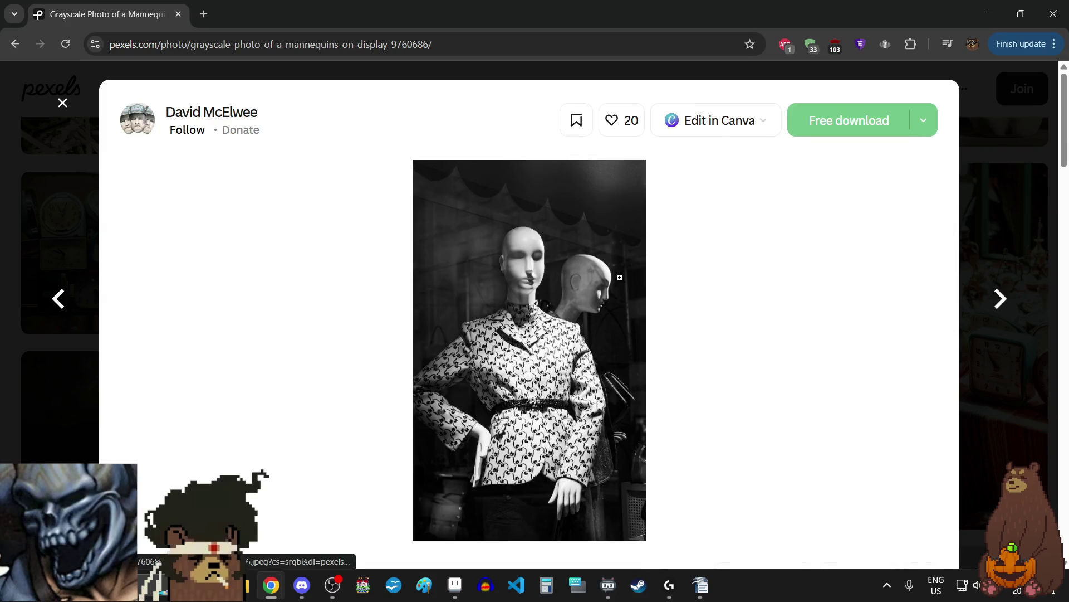
- Inspect the grayscale mannequins' patterned coat up close, then advance to the retro alarm clocks photo
{"action": "left_click", "coordinate": [620, 278]}
{"action": "scroll", "coordinate": [545, 265], "scroll_direction": "down", "scroll_amount": 5}
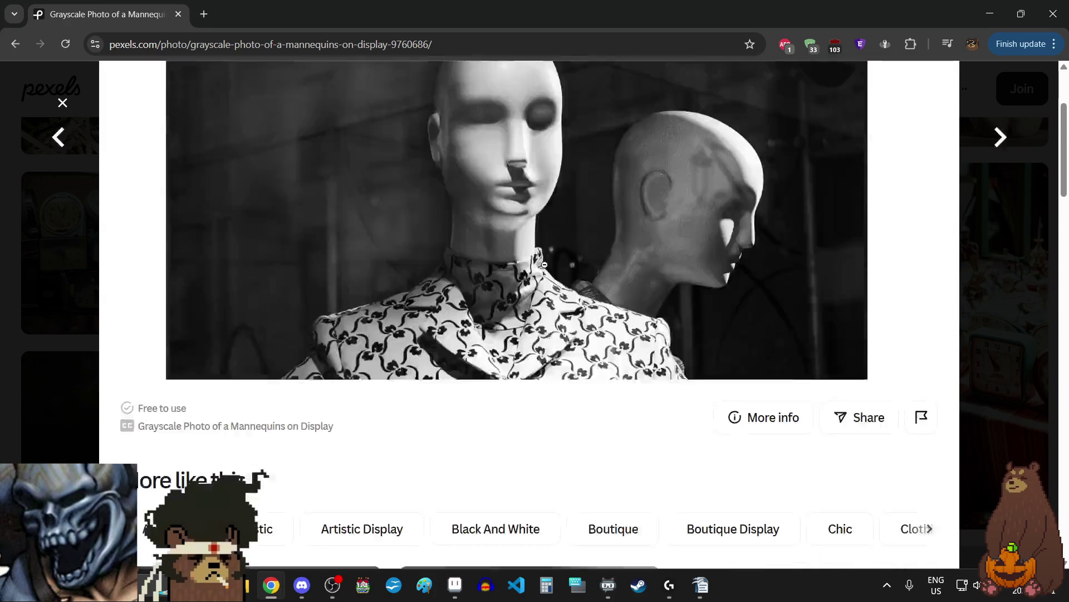
{"action": "scroll", "coordinate": [545, 264], "scroll_direction": "up", "scroll_amount": 5}
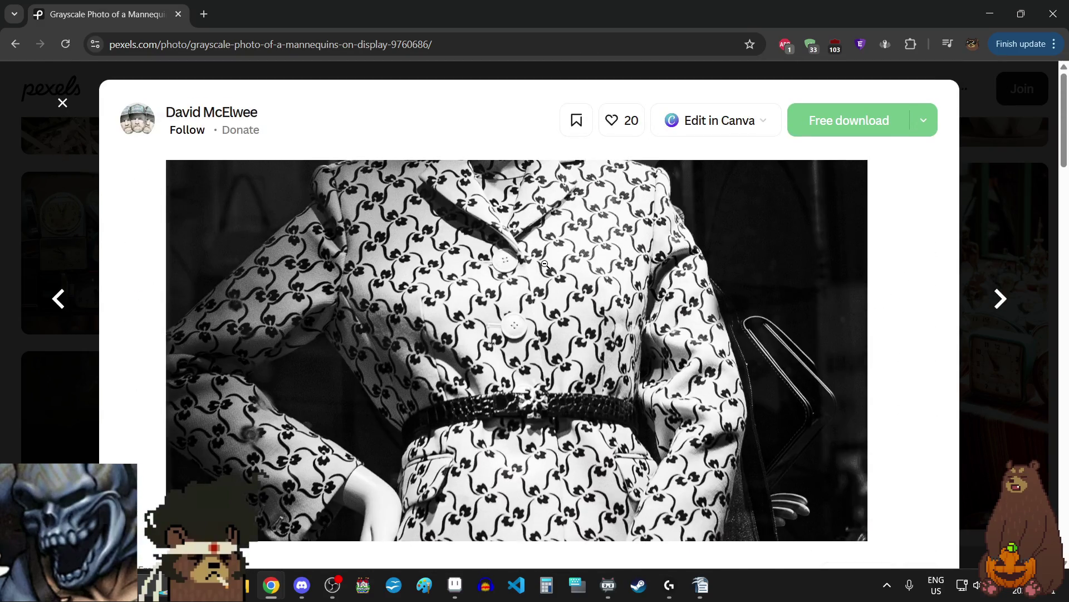
{"action": "left_click", "coordinate": [545, 265]}
{"action": "scroll", "coordinate": [545, 264], "scroll_direction": "down", "scroll_amount": 1}
{"action": "left_click", "coordinate": [583, 331]}
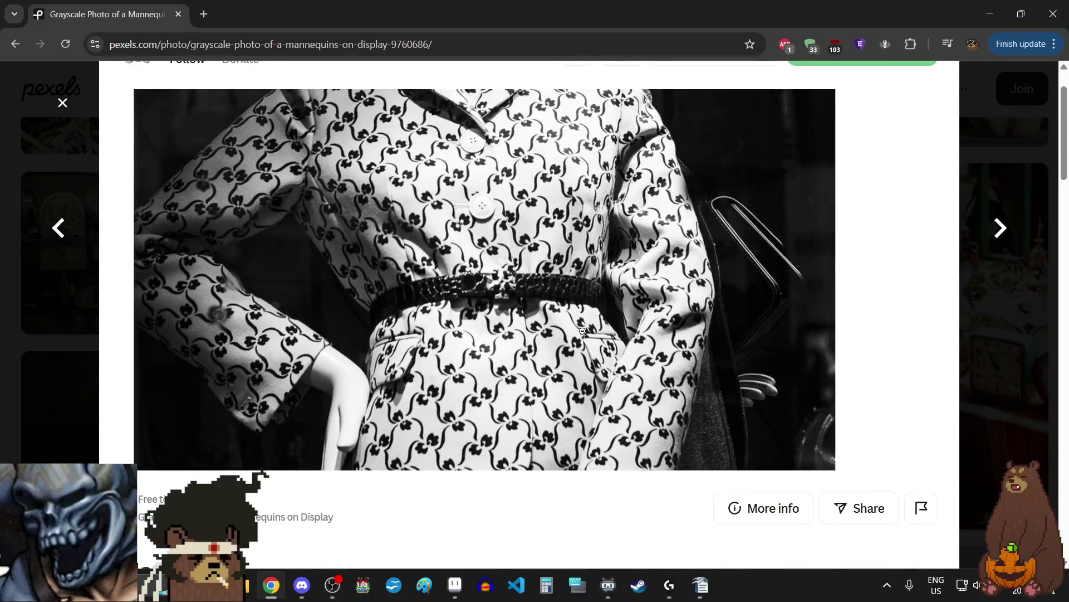
{"action": "scroll", "coordinate": [583, 331], "scroll_direction": "up", "scroll_amount": 1}
{"action": "scroll", "coordinate": [553, 323], "scroll_direction": "up", "scroll_amount": 5}
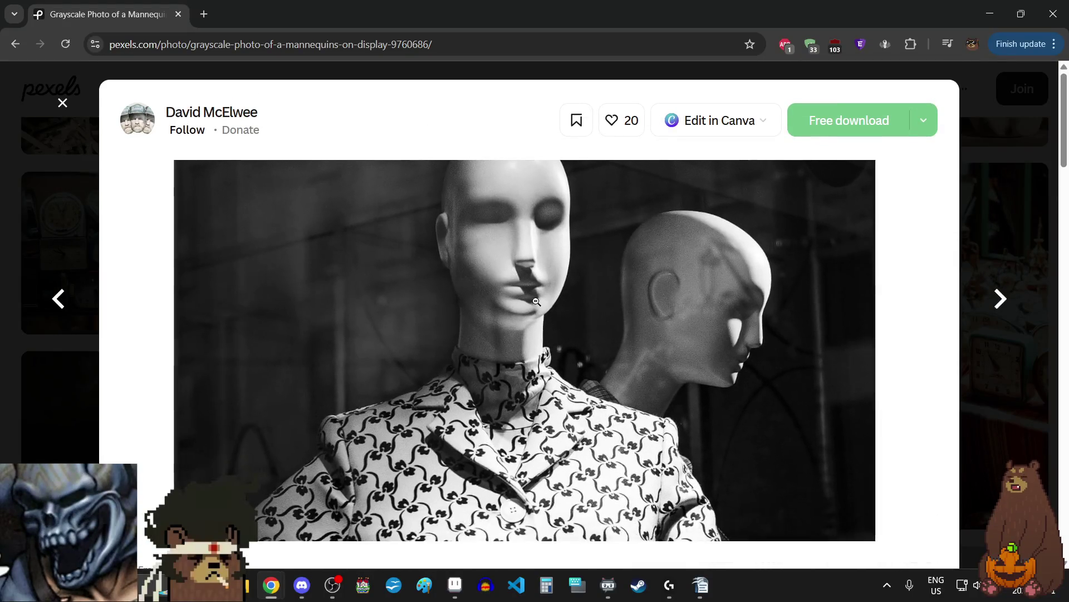
{"action": "left_click", "coordinate": [537, 301]}
{"action": "left_click", "coordinate": [537, 301]}
{"action": "left_click", "coordinate": [537, 303]}
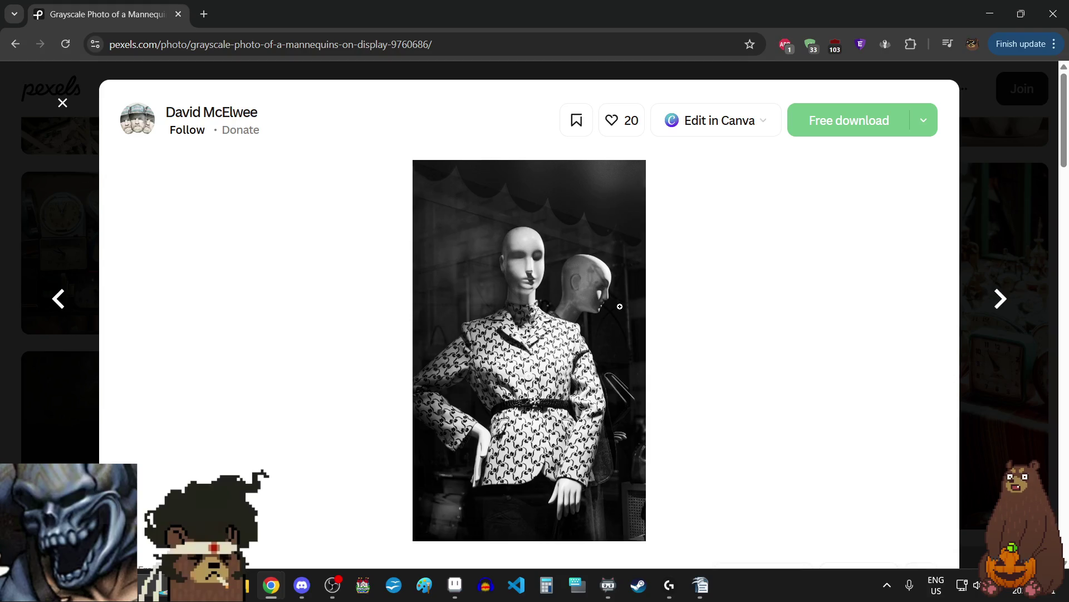
{"action": "left_click", "coordinate": [1004, 308]}
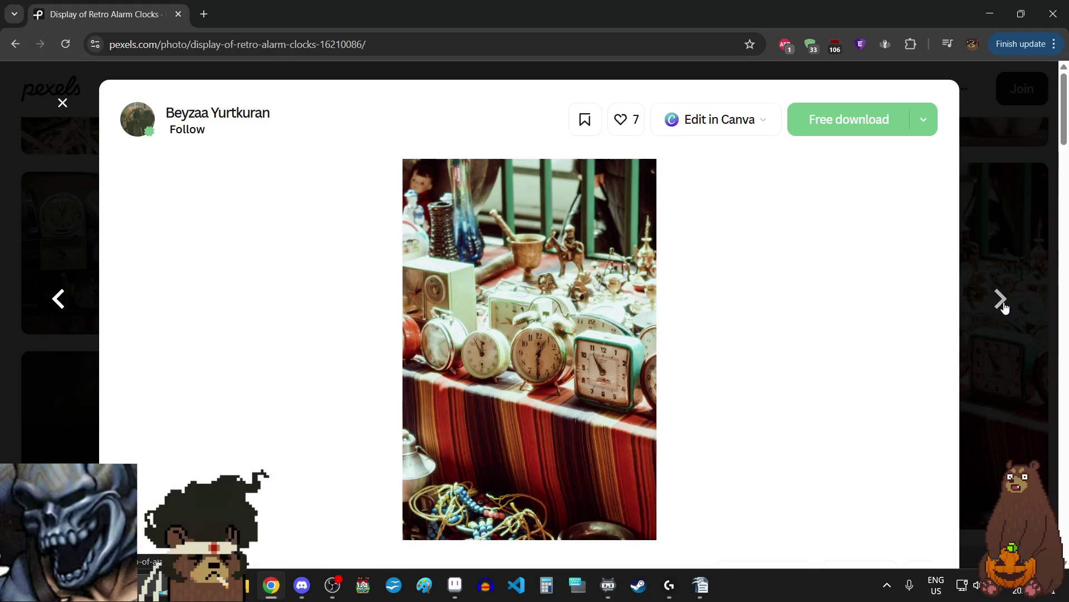
- Inspect the retro alarm clocks photo and the heart-shaped clock in the heap of alarm clocks
{"action": "left_click", "coordinate": [575, 296]}
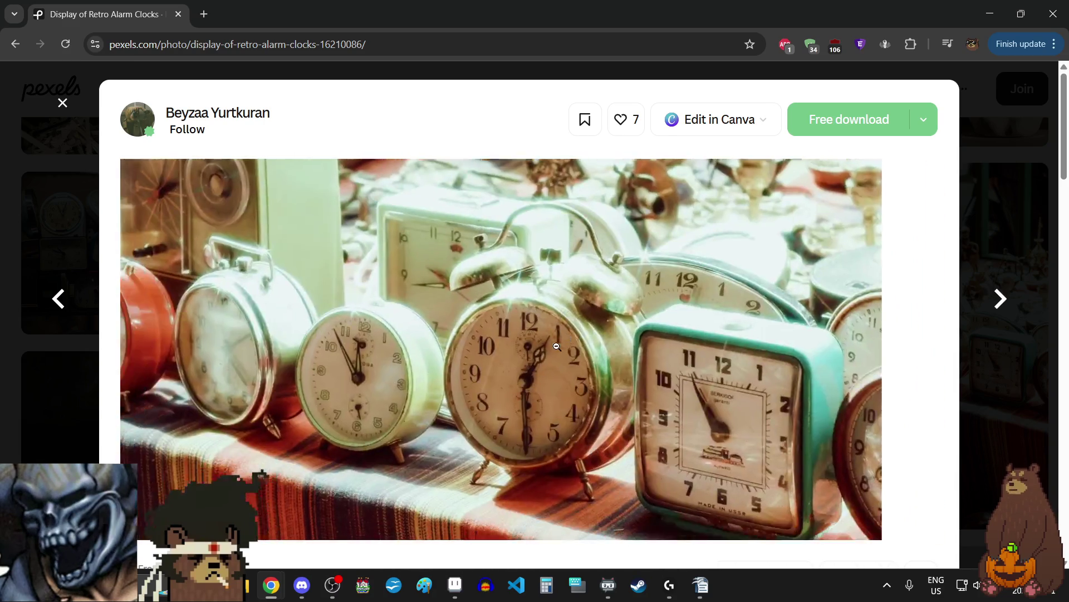
{"action": "left_click", "coordinate": [557, 347]}
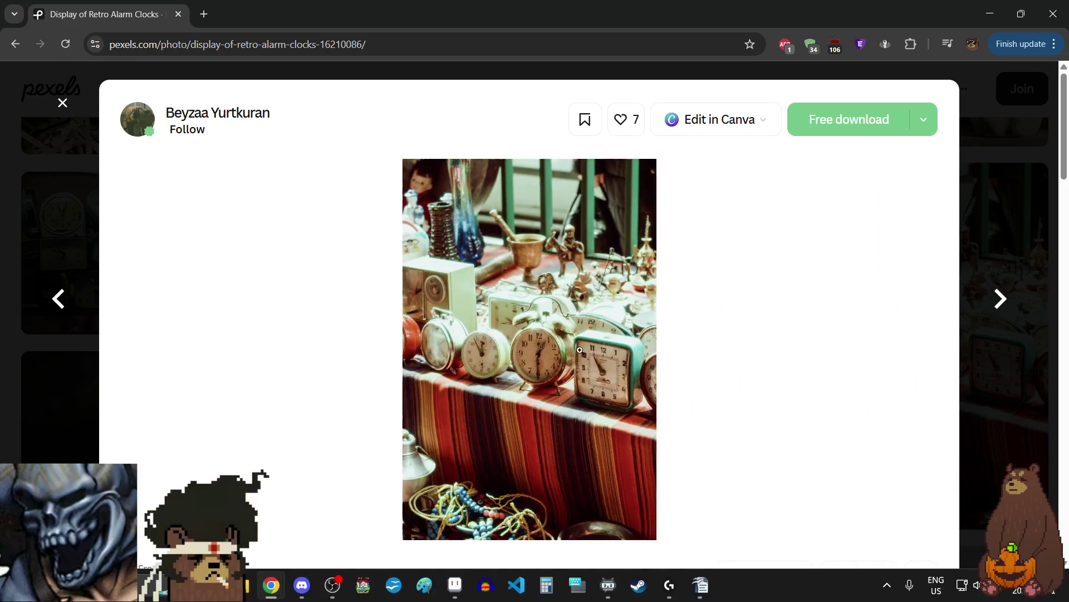
{"action": "left_click", "coordinate": [1001, 300]}
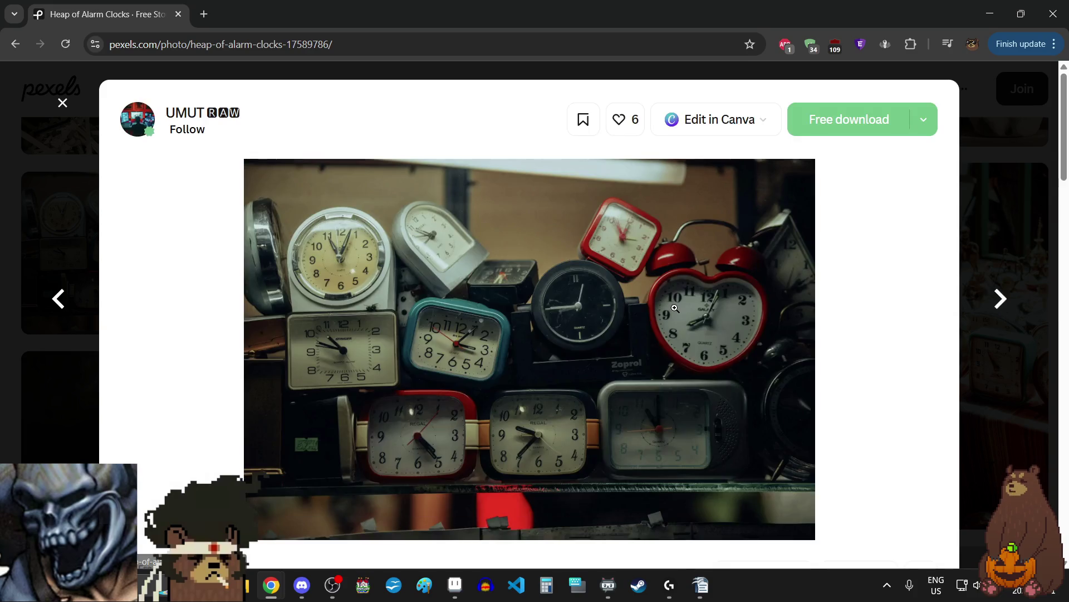
{"action": "left_click", "coordinate": [556, 272]}
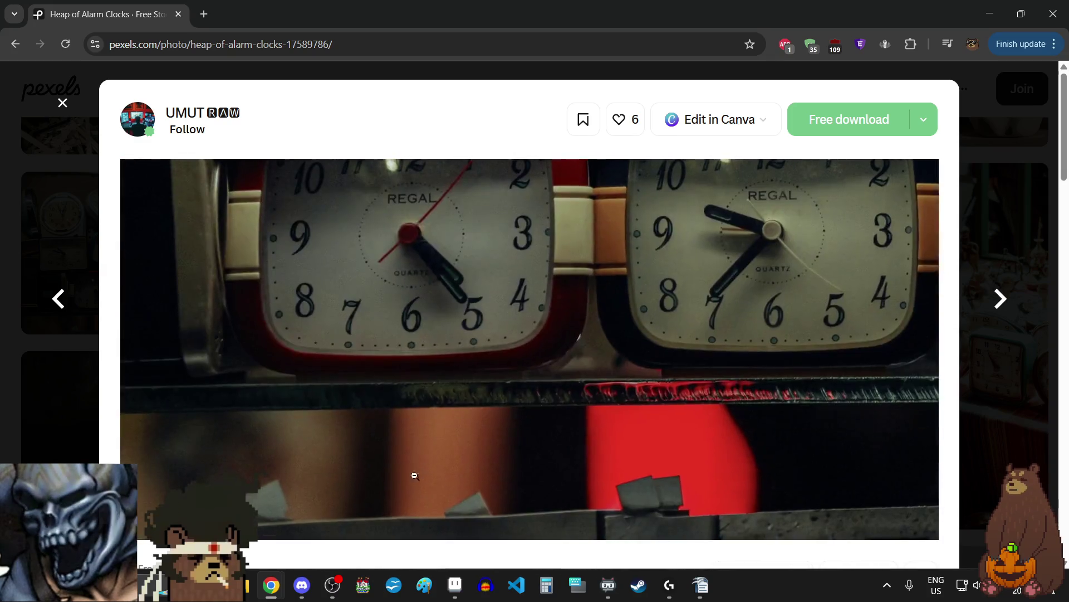
{"action": "left_click", "coordinate": [421, 476]}
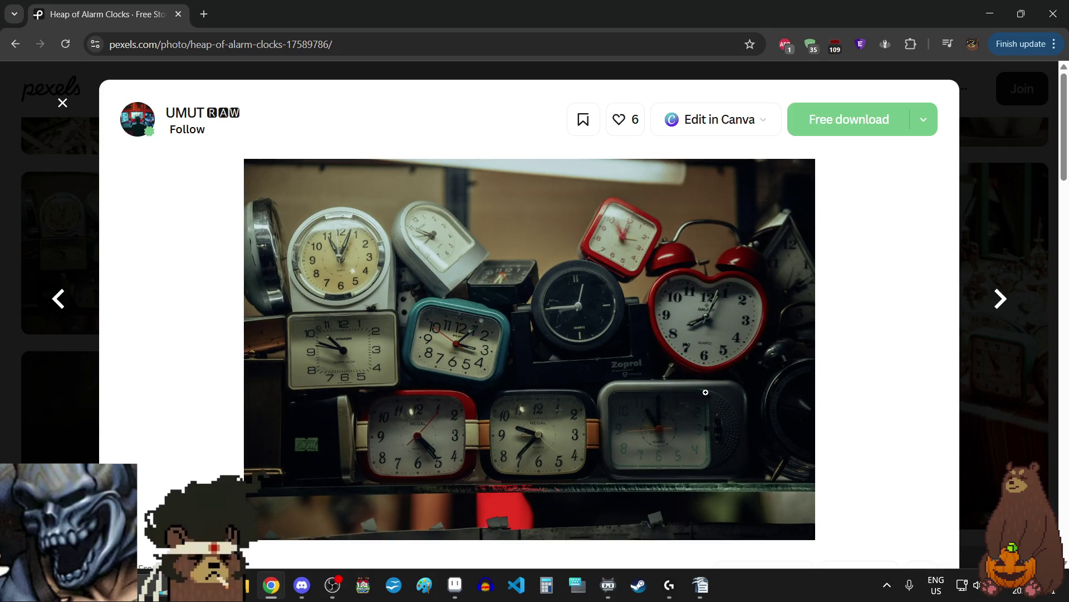
- Zoom into the hanging alarm clock photo and the desk clock photo
{"action": "left_click", "coordinate": [1001, 301]}
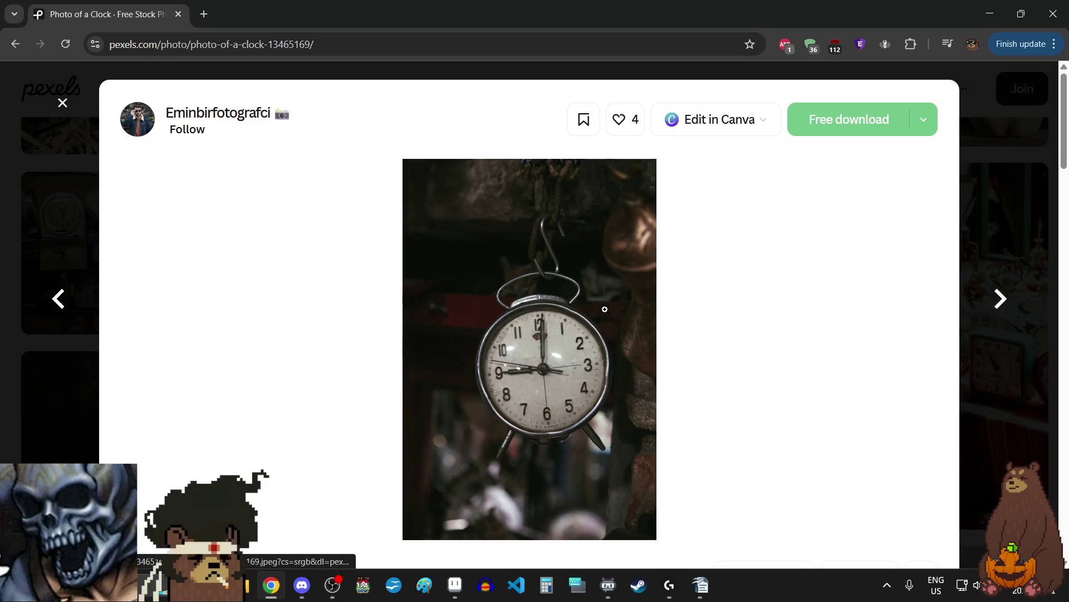
{"action": "left_click", "coordinate": [565, 359]}
{"action": "left_click", "coordinate": [565, 359]}
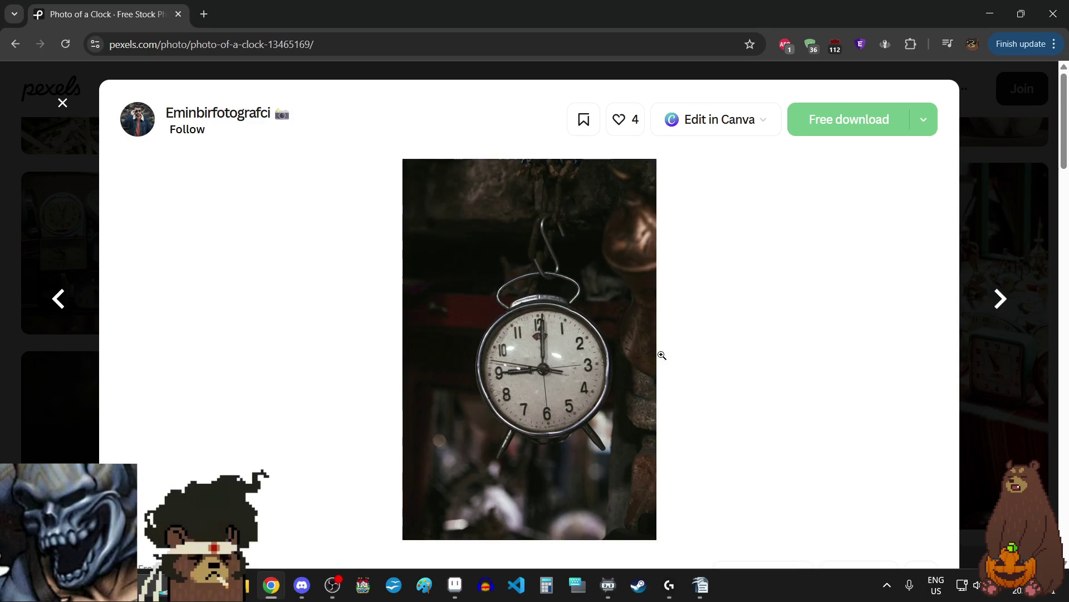
{"action": "left_click", "coordinate": [580, 391]}
{"action": "left_click", "coordinate": [527, 363]}
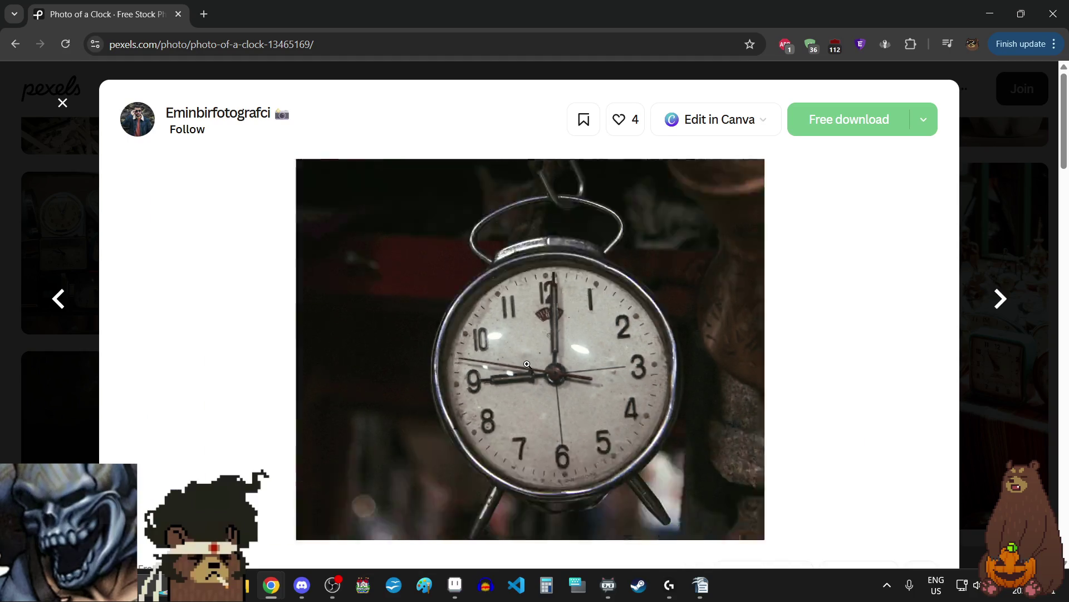
{"action": "left_click", "coordinate": [1001, 303]}
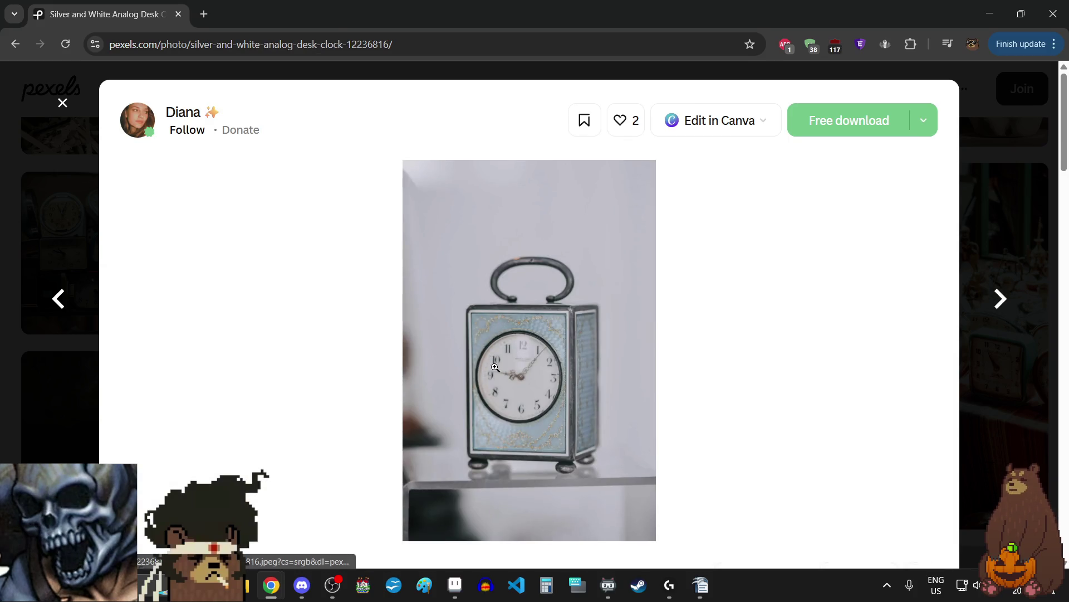
{"action": "left_click", "coordinate": [529, 367]}
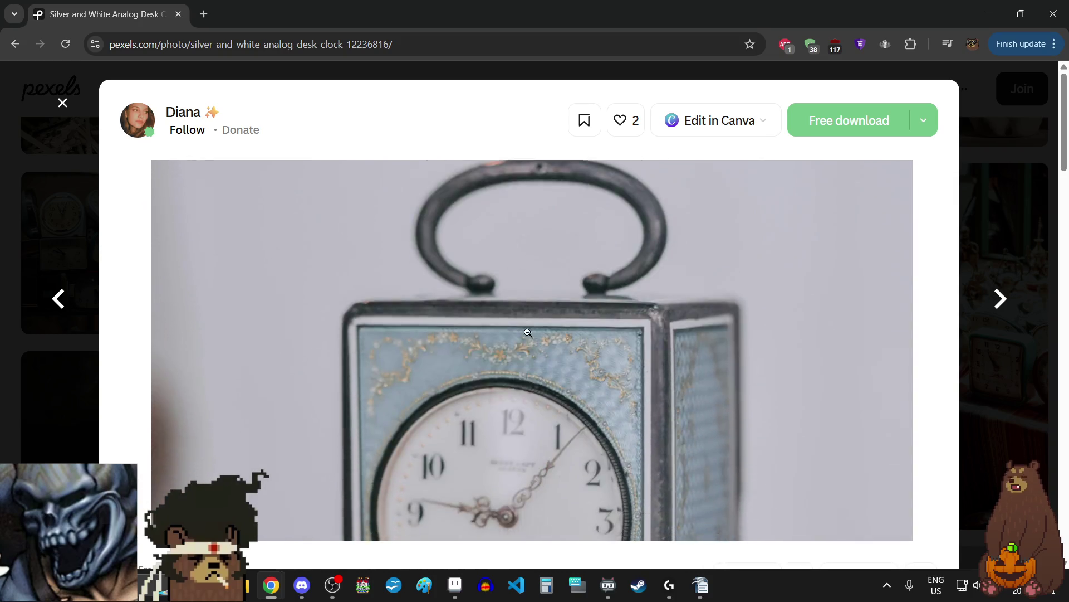
{"action": "left_click", "coordinate": [529, 380]}
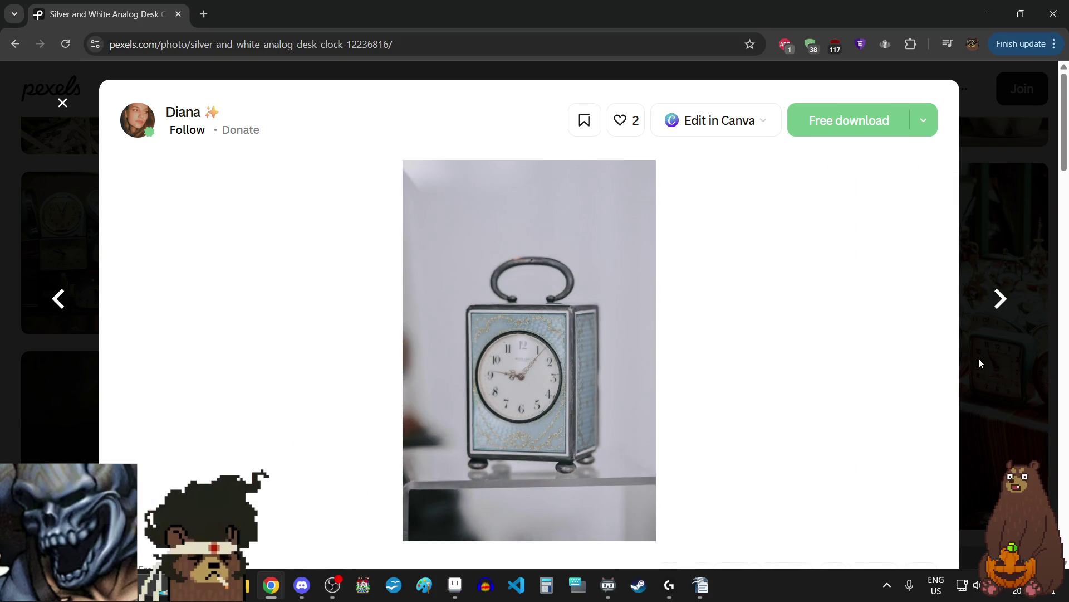
- Inspect the old alarm clock photo and the Close-up of a Vintage Clock face
{"action": "left_click", "coordinate": [1004, 304]}
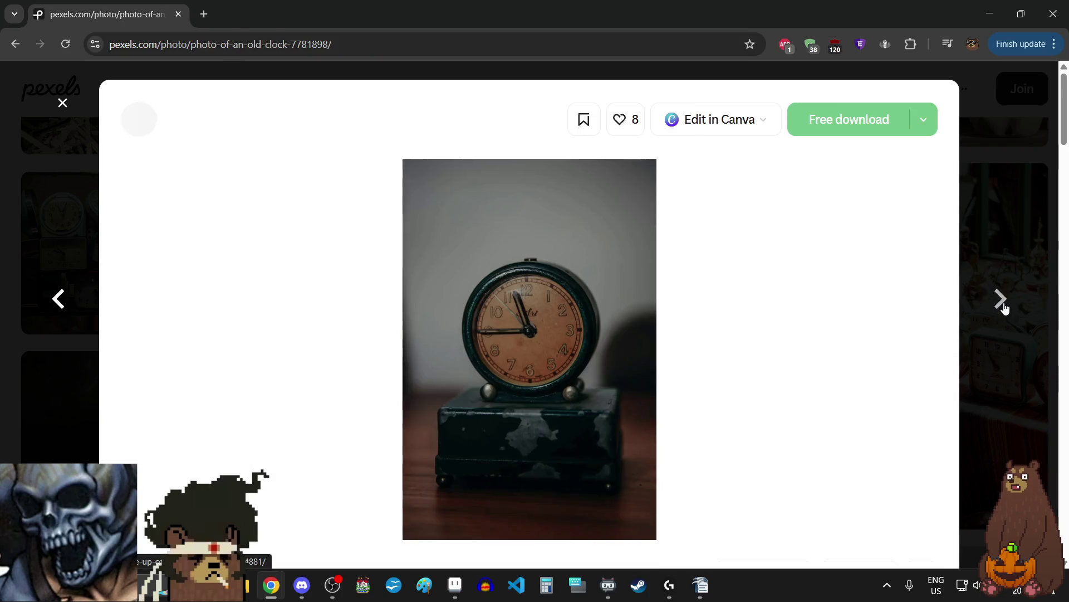
{"action": "left_click", "coordinate": [508, 337]}
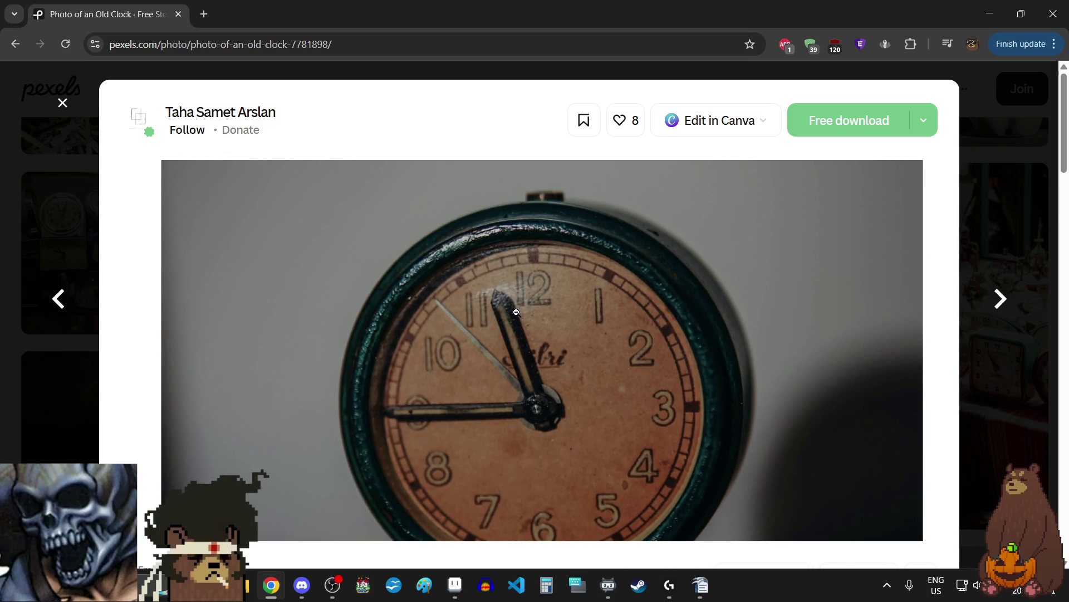
{"action": "left_click", "coordinate": [517, 313]}
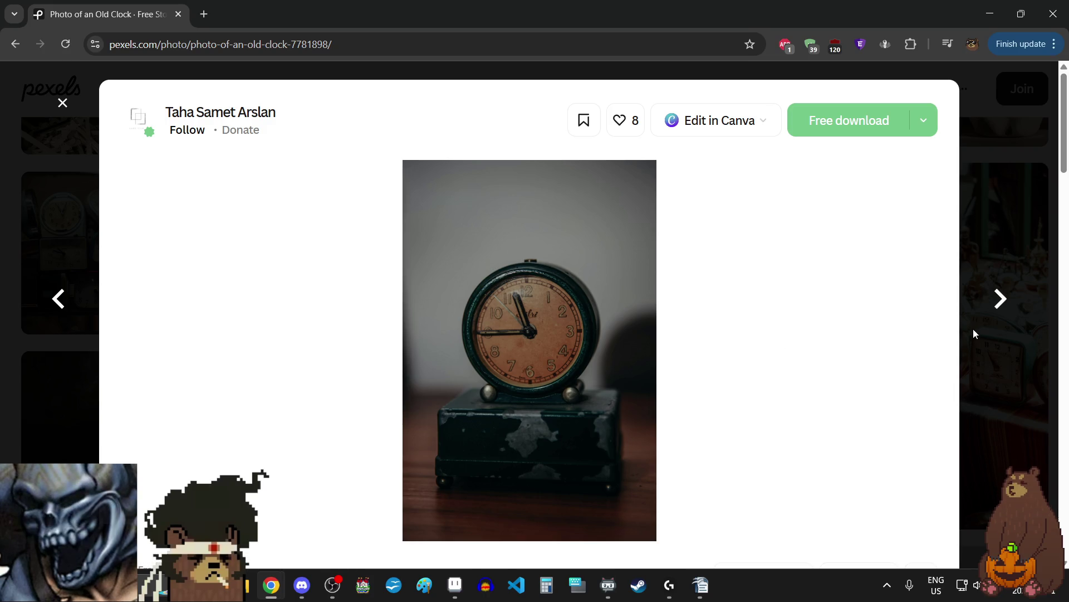
{"action": "left_click", "coordinate": [1001, 300]}
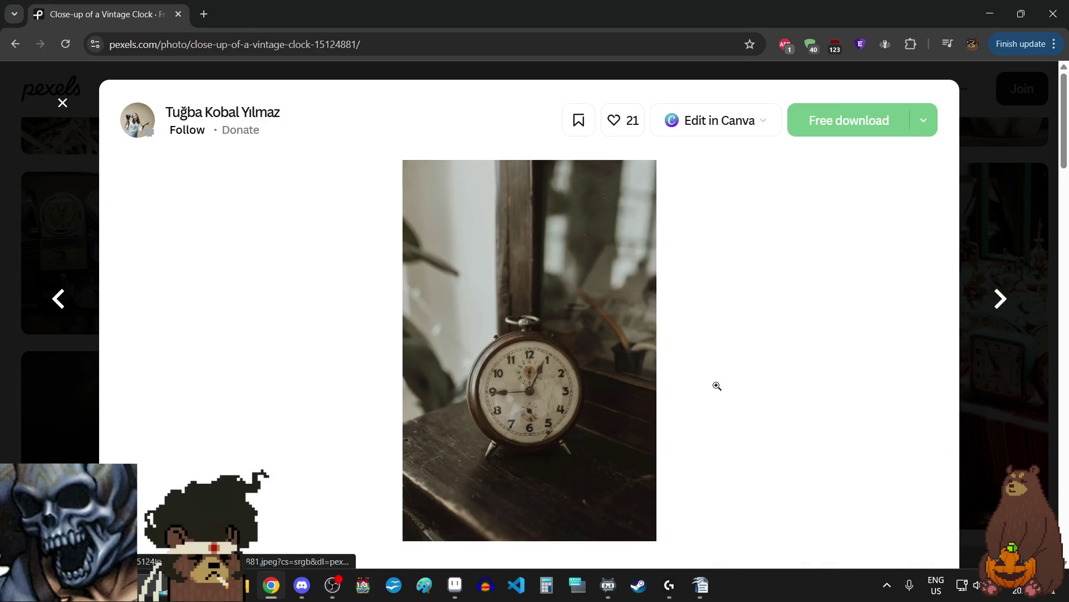
{"action": "left_click", "coordinate": [540, 395]}
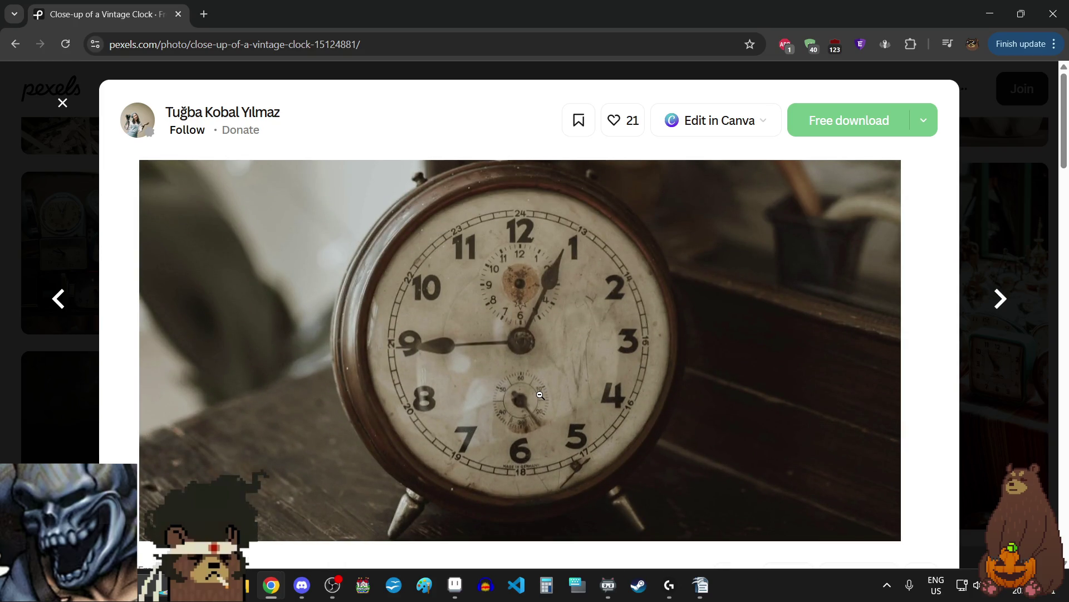
{"action": "left_click", "coordinate": [540, 395]}
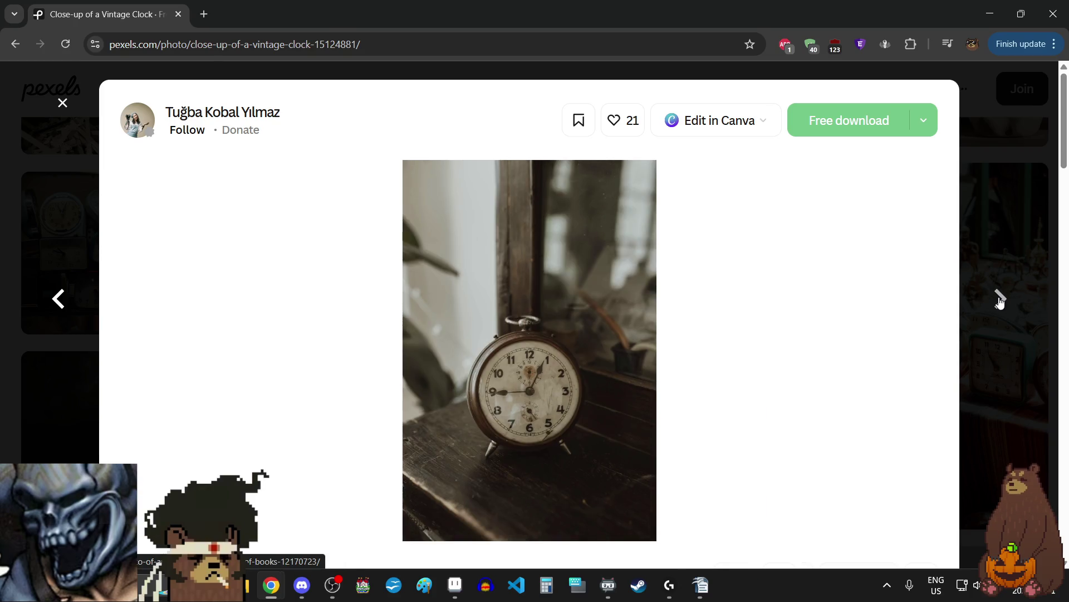
- Inspect the alarm clock on books and gold pocket watch photos, then reach Antiques on Display
{"action": "left_click", "coordinate": [1000, 302]}
{"action": "left_click", "coordinate": [506, 348]}
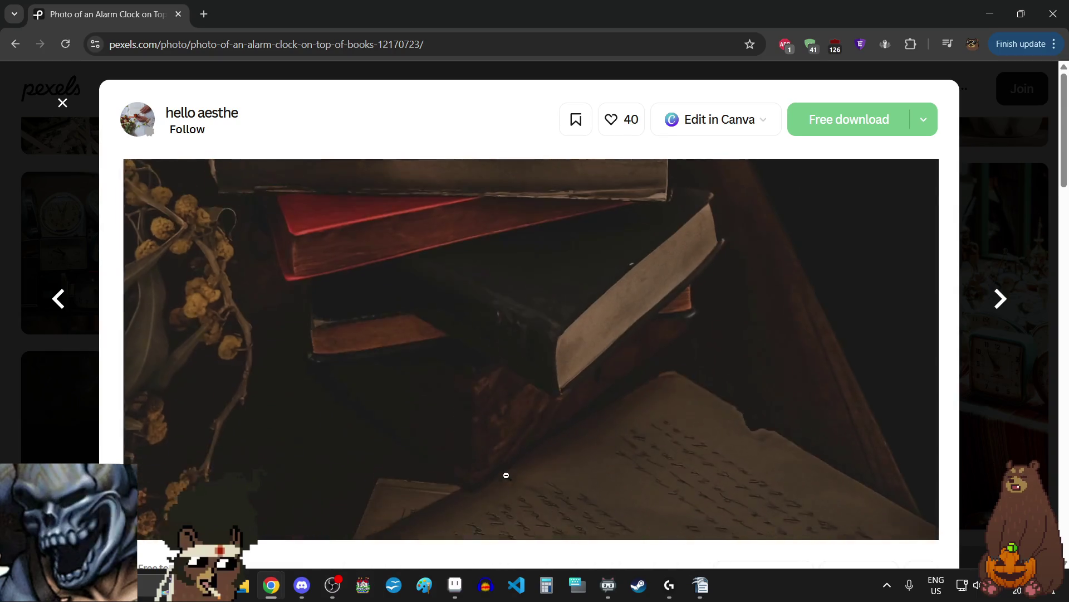
{"action": "left_click", "coordinate": [530, 398]}
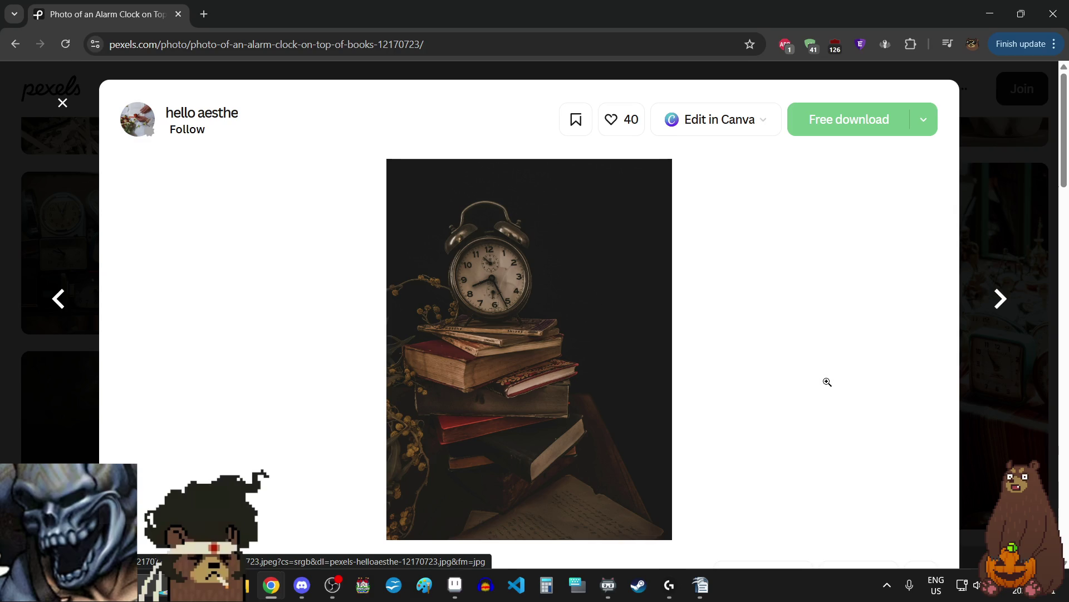
{"action": "left_click", "coordinate": [1000, 301]}
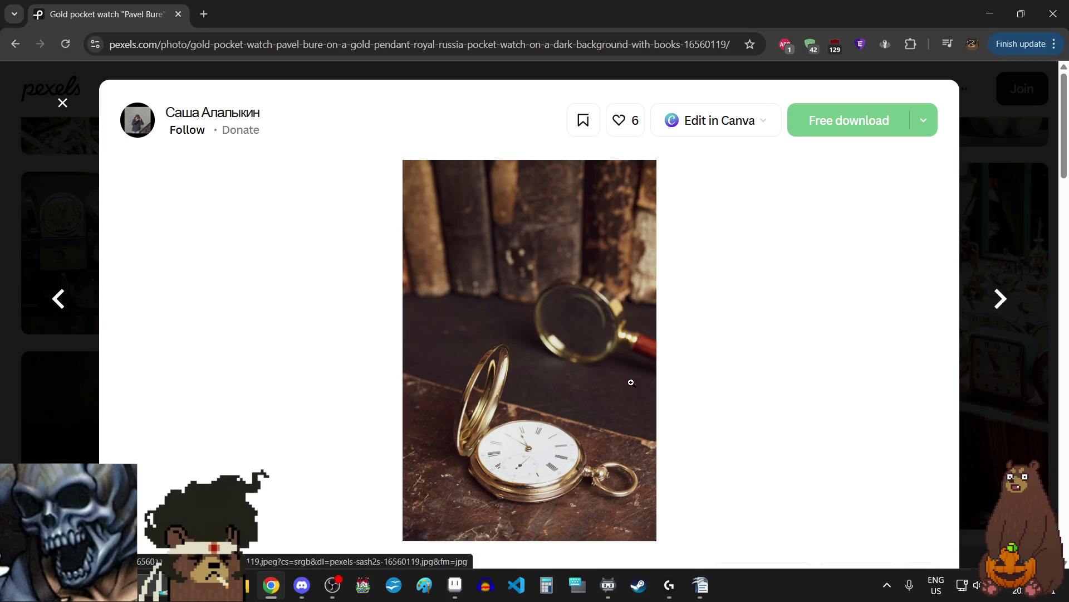
{"action": "left_click", "coordinate": [543, 453]}
{"action": "left_click", "coordinate": [737, 393]}
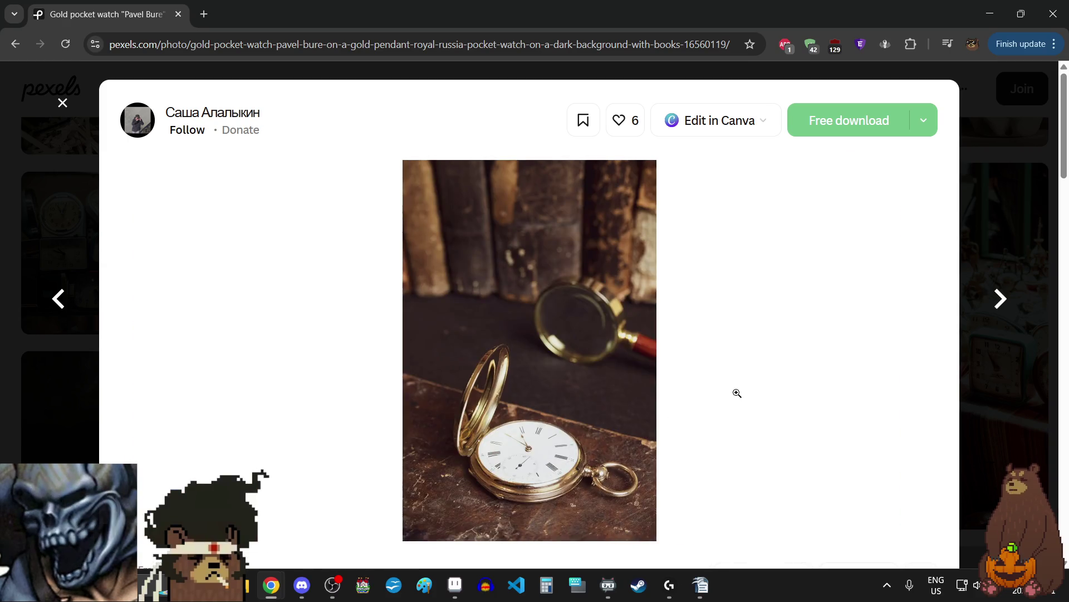
{"action": "left_click", "coordinate": [1001, 303]}
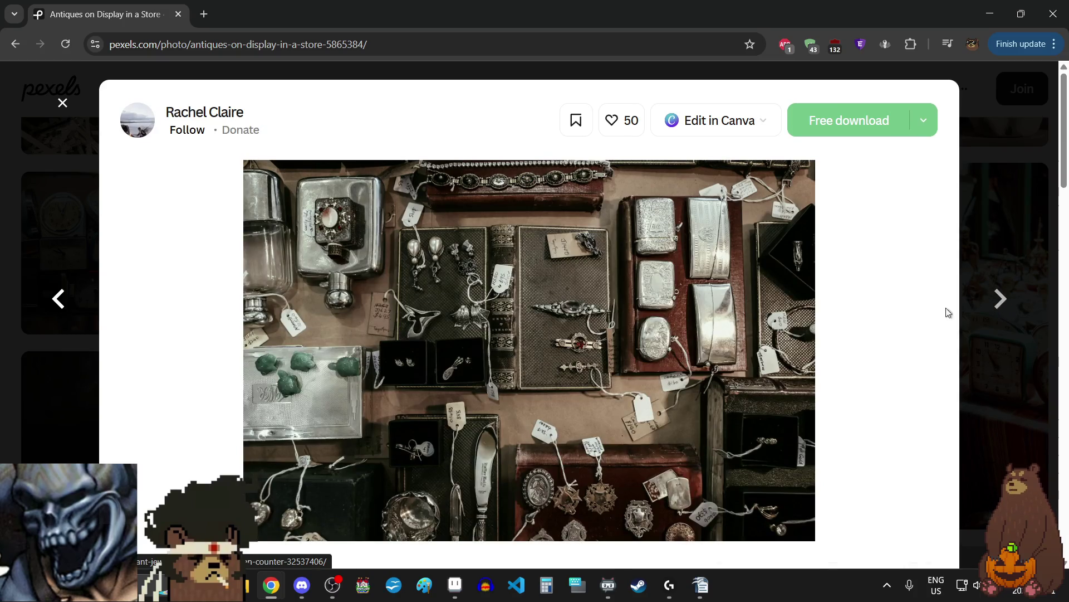
- Zoom into the Antiques on Display in a Store photo twice for detail
{"action": "left_click", "coordinate": [544, 307]}
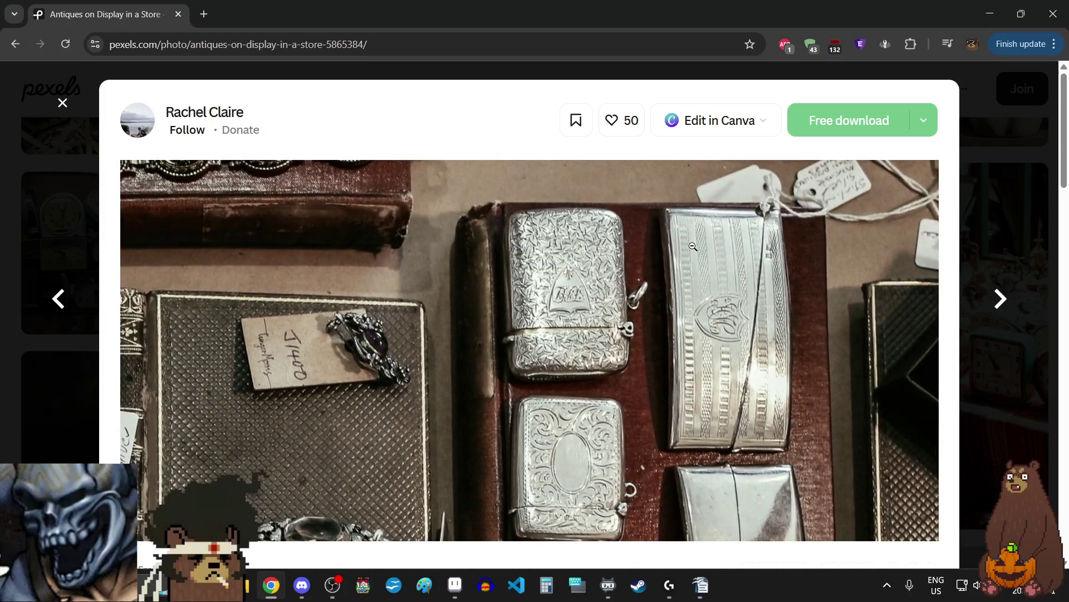
{"action": "left_click", "coordinate": [693, 246]}
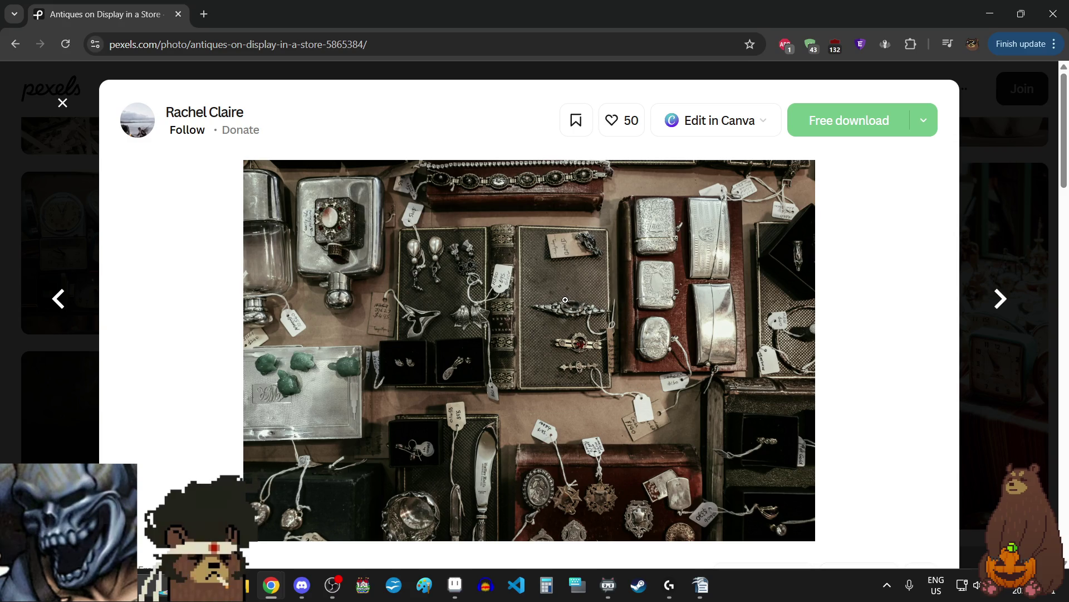
{"action": "left_click", "coordinate": [565, 299]}
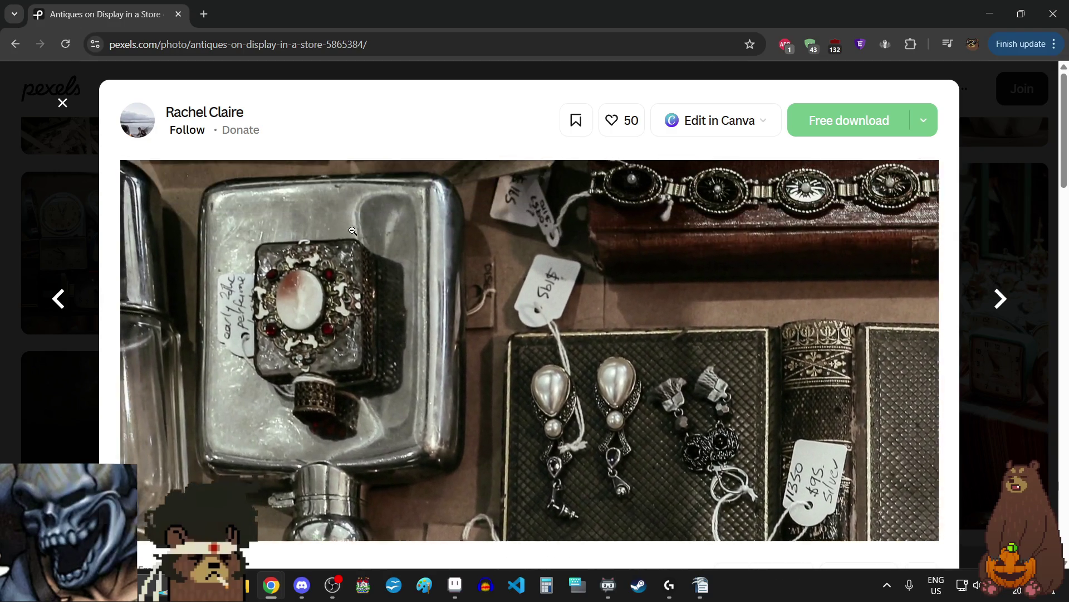
{"action": "left_click", "coordinate": [732, 262]}
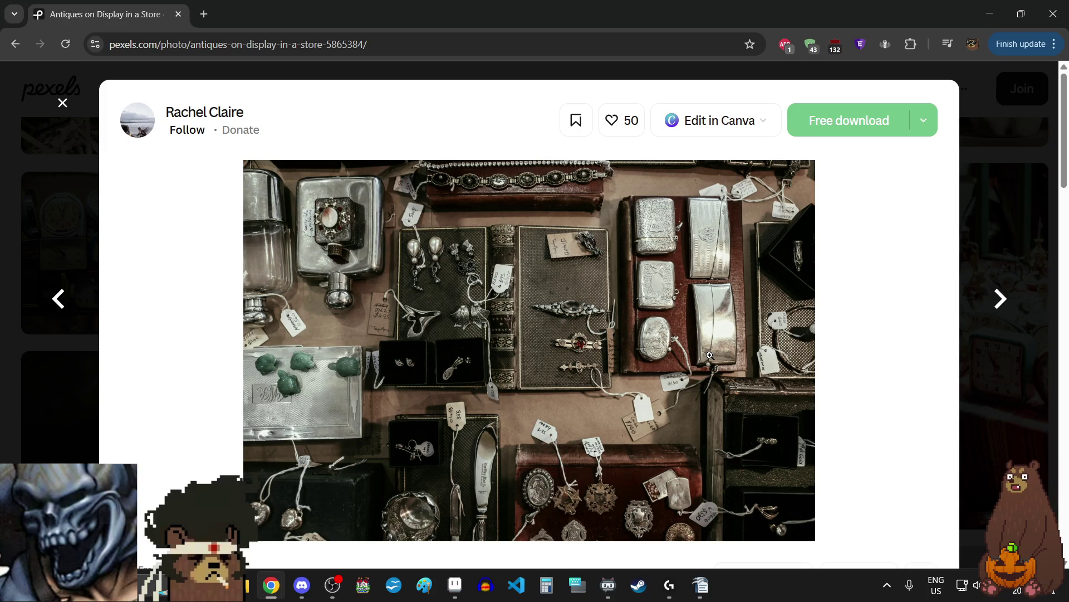
- Inspect the necklace busts in the Elegant Jewelry Display photo, then advance to Tibetan Prayer Beads
{"action": "left_click", "coordinate": [1003, 299]}
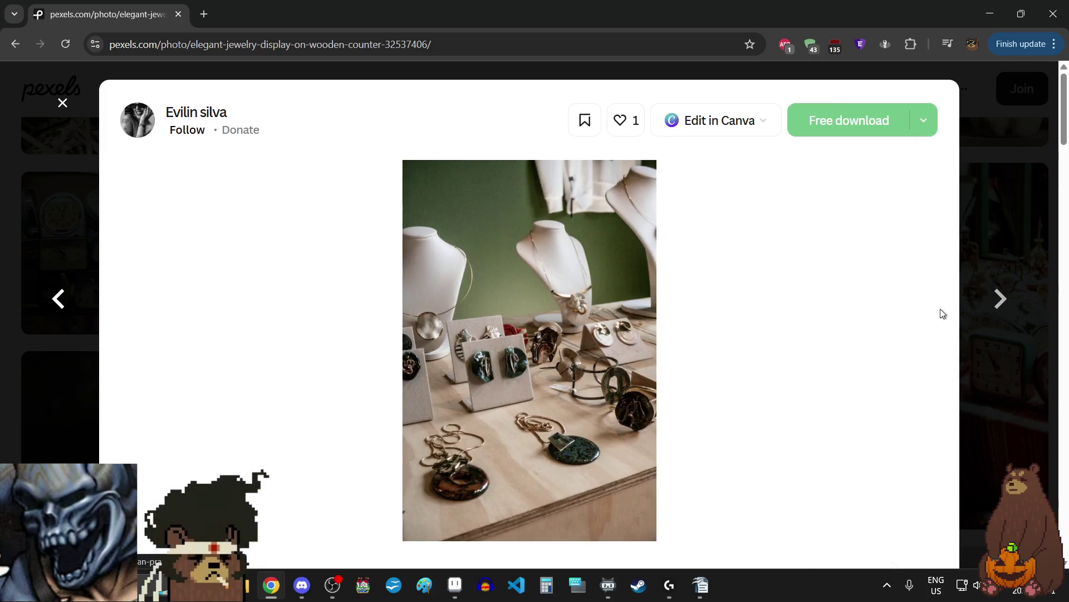
{"action": "left_click", "coordinate": [559, 280]}
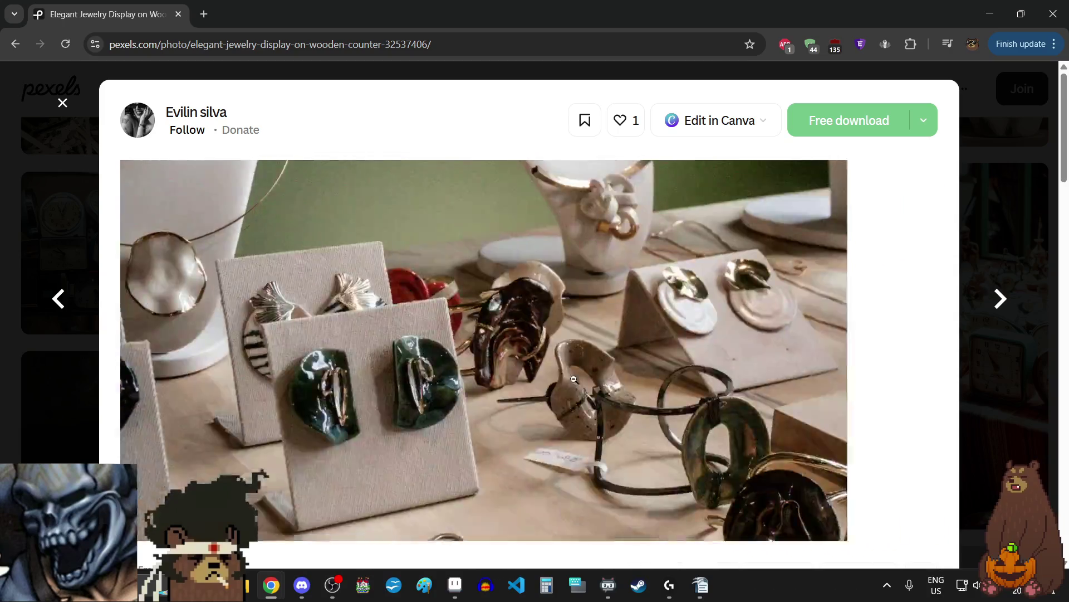
{"action": "left_click", "coordinate": [574, 379]}
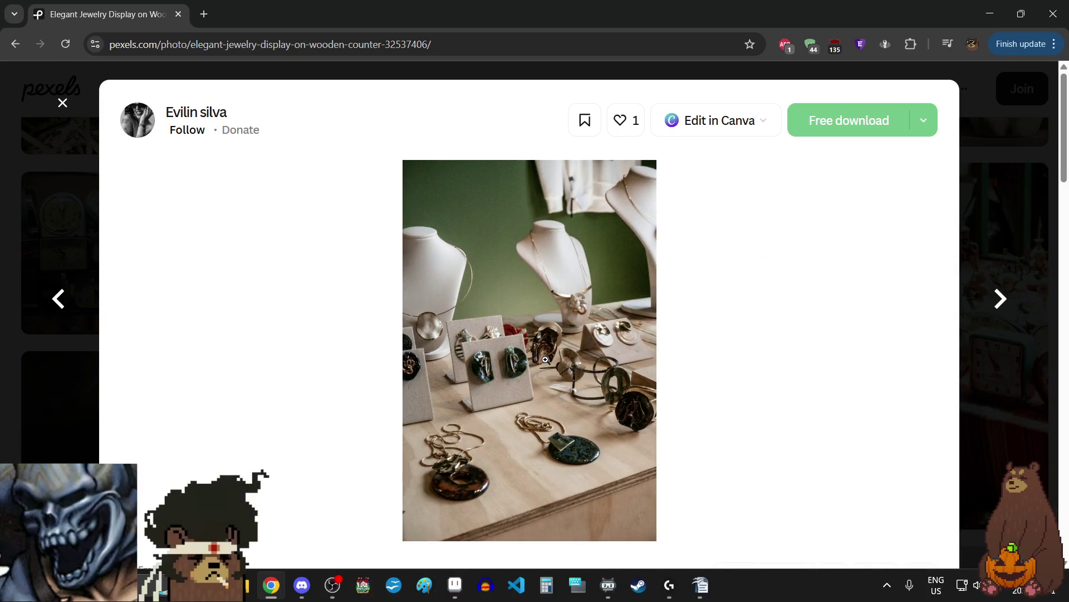
{"action": "left_click", "coordinate": [1001, 300]}
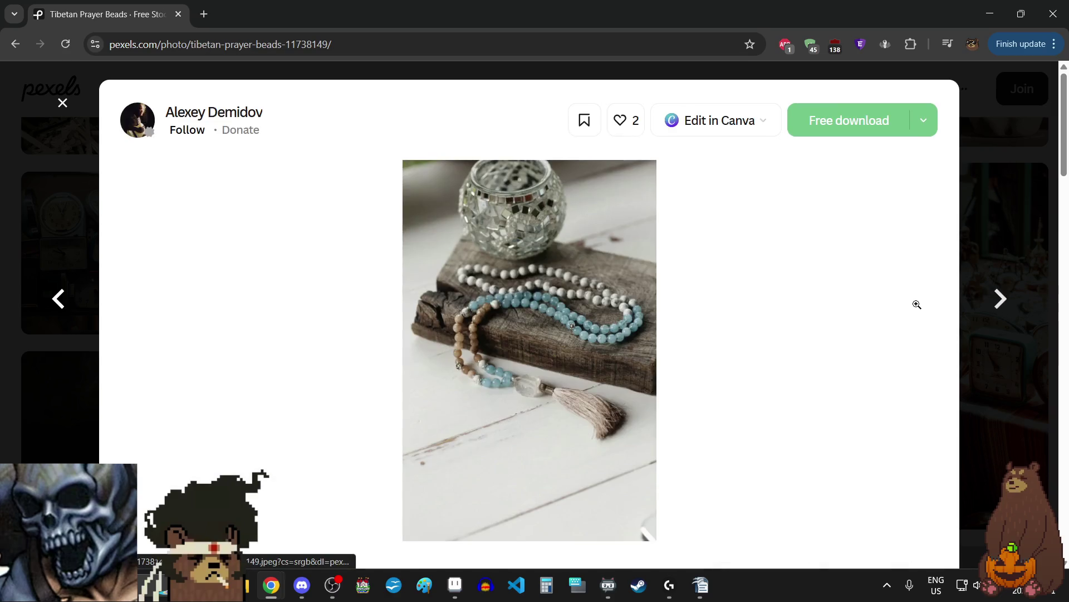
- Zoom into the prayer beads' crystal and tassel, then page past the tassel necklace to the incense photo
{"action": "left_click", "coordinate": [550, 316]}
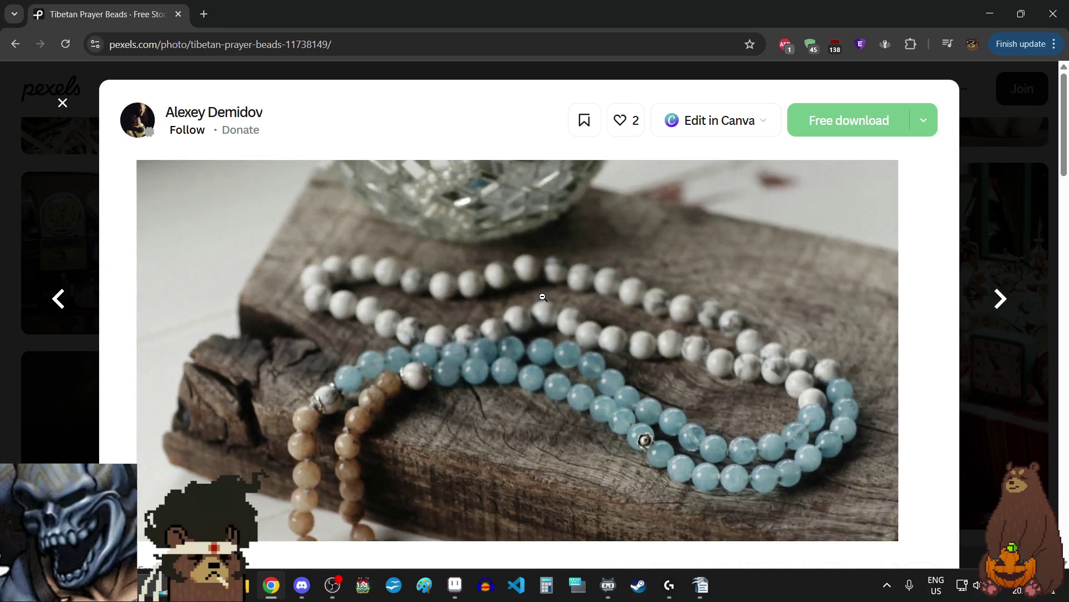
{"action": "left_click", "coordinate": [547, 304]}
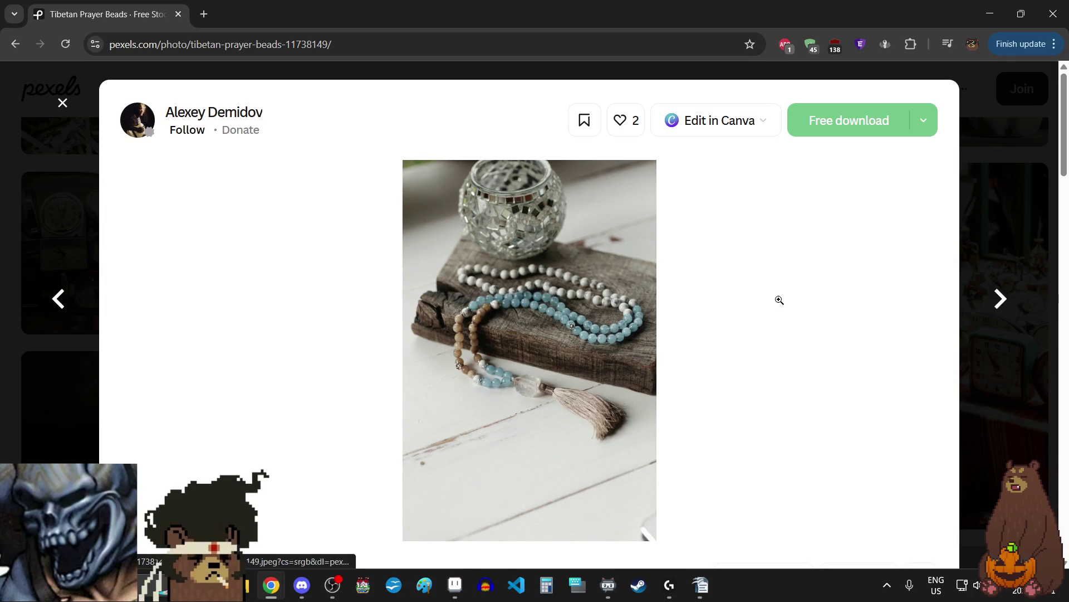
{"action": "left_click", "coordinate": [1001, 304]}
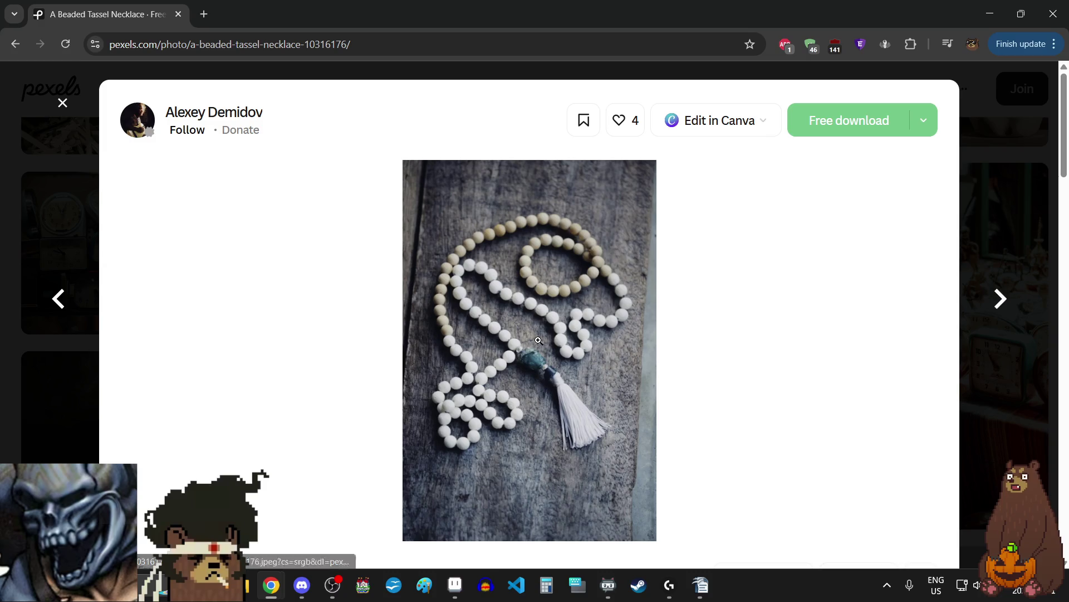
{"action": "left_click", "coordinate": [1000, 304]}
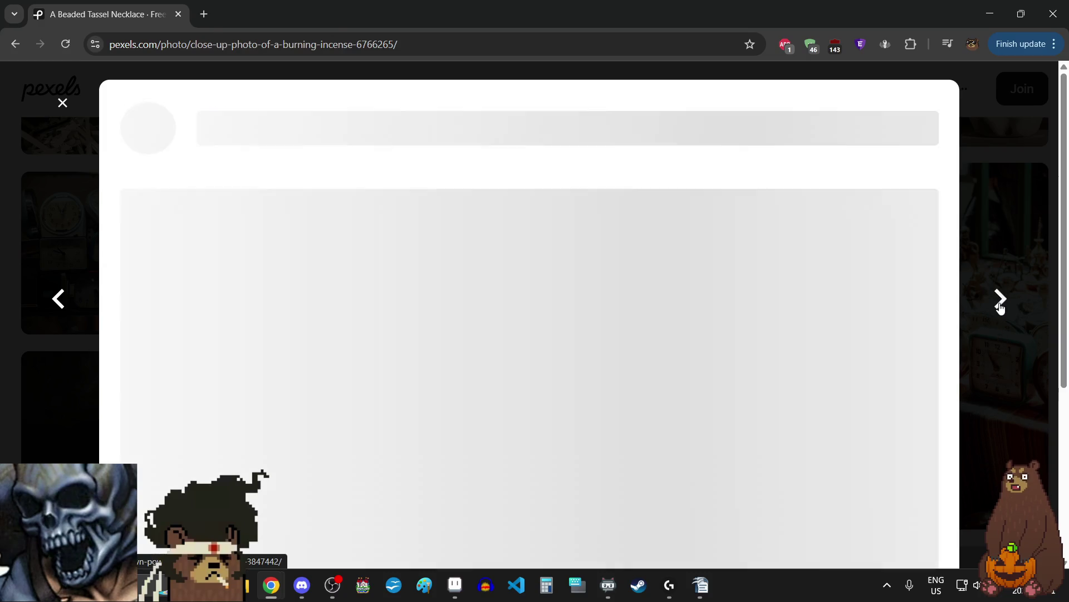
- Inspect the burning incense bundle up close, then open and zoom into the brown powder jars photo
{"action": "left_click", "coordinate": [481, 440]}
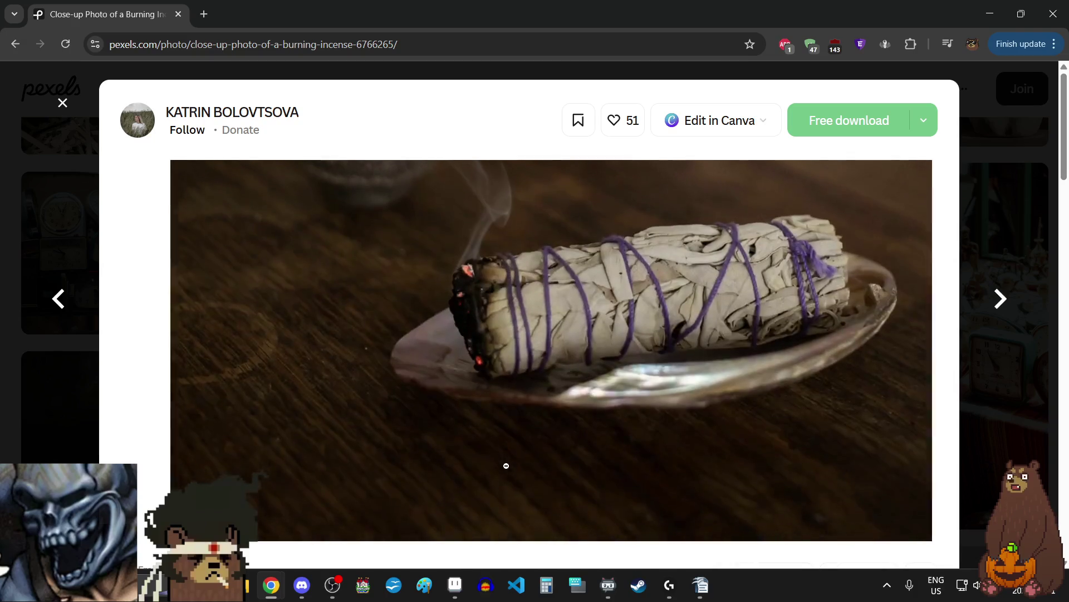
{"action": "left_click", "coordinate": [498, 429]}
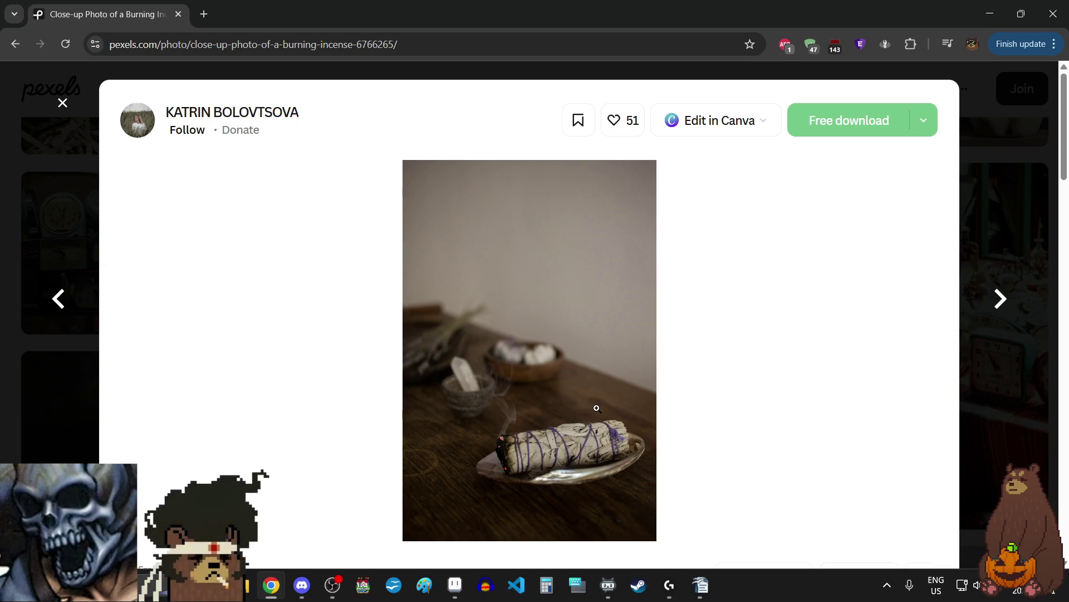
{"action": "left_click", "coordinate": [573, 443]}
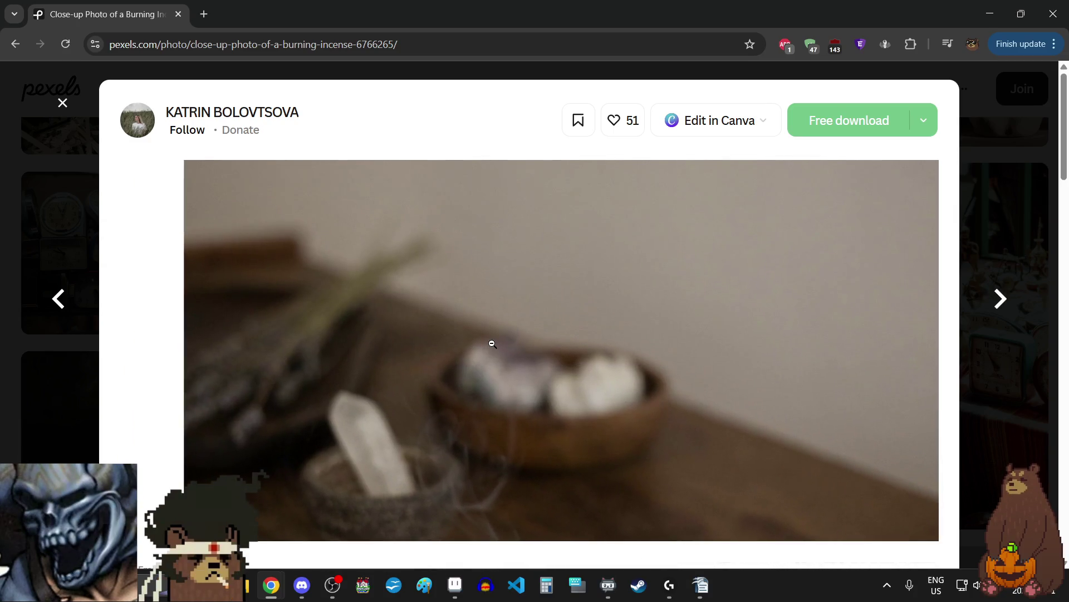
{"action": "left_click", "coordinate": [496, 351]}
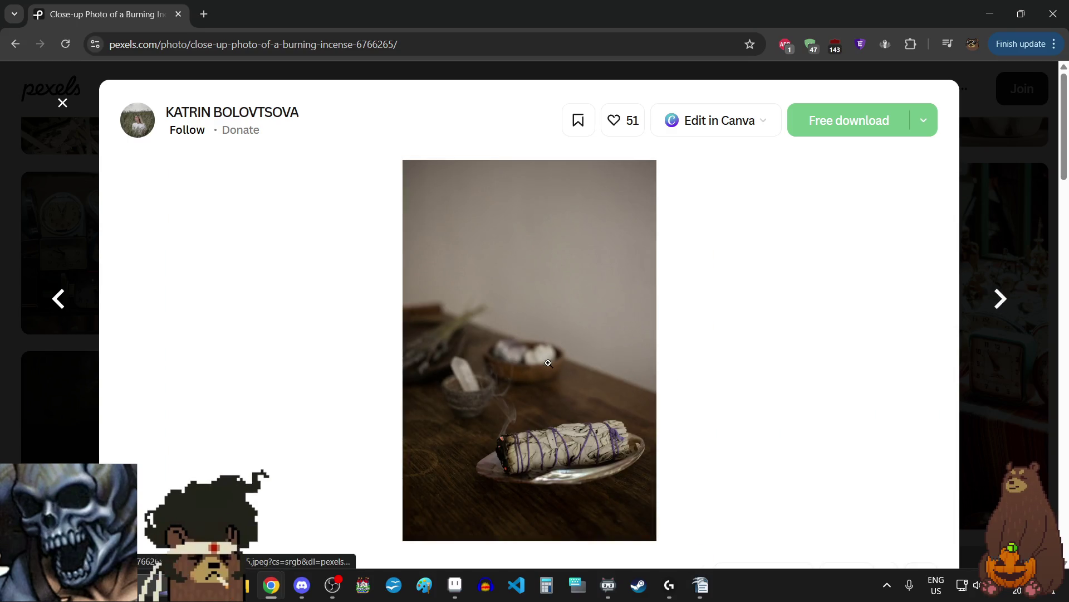
{"action": "left_click", "coordinate": [507, 373]}
{"action": "left_click", "coordinate": [470, 363]}
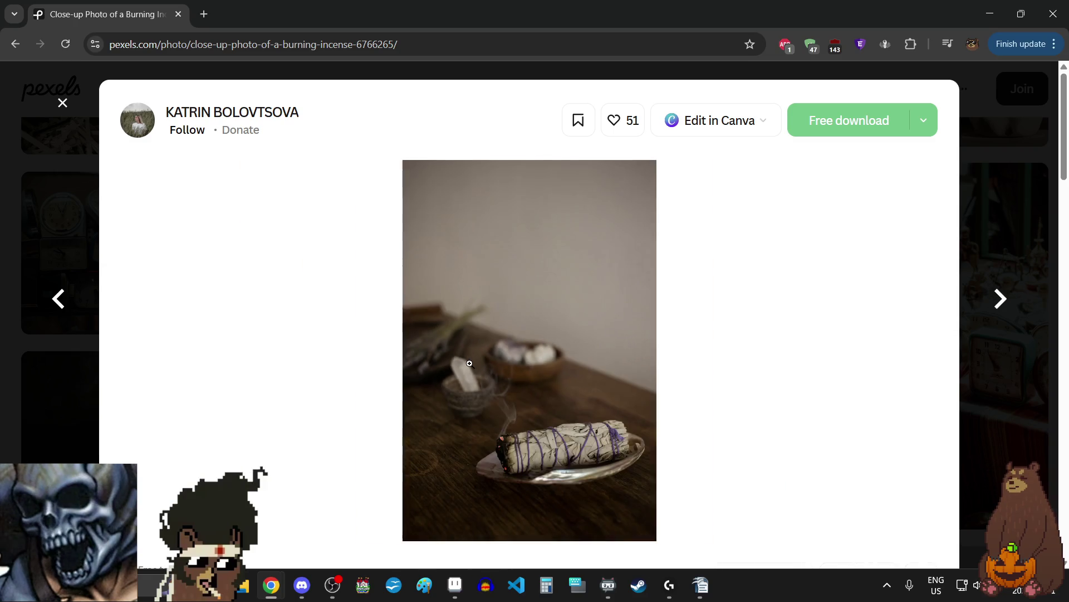
{"action": "left_click", "coordinate": [1001, 302]}
{"action": "left_click", "coordinate": [585, 381]}
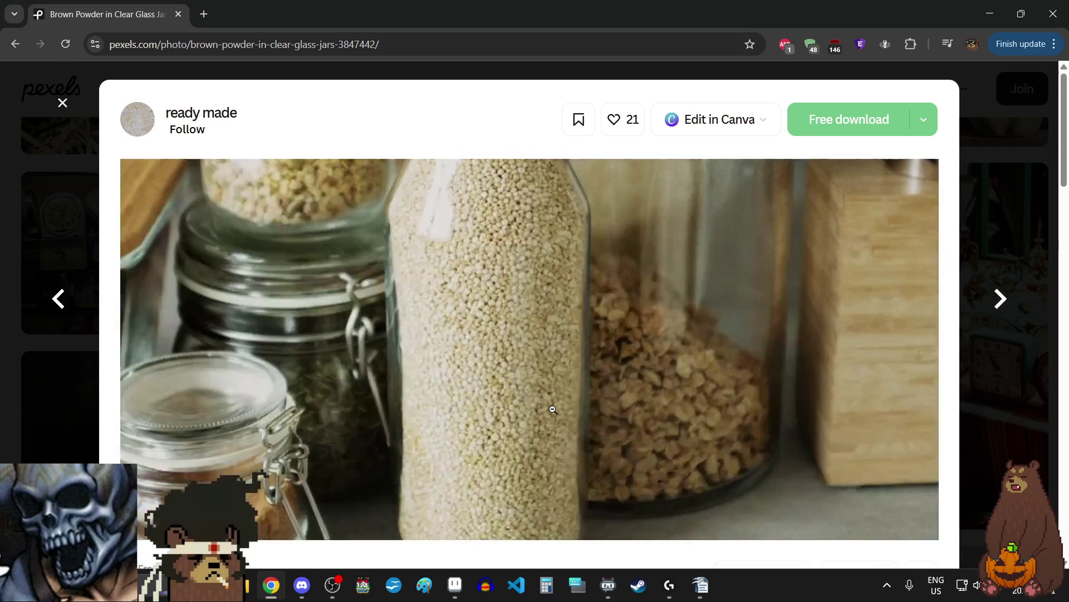
- Inspect the glass jars photo and the stacked leather-bound books photo up close
{"action": "left_click", "coordinate": [553, 409]}
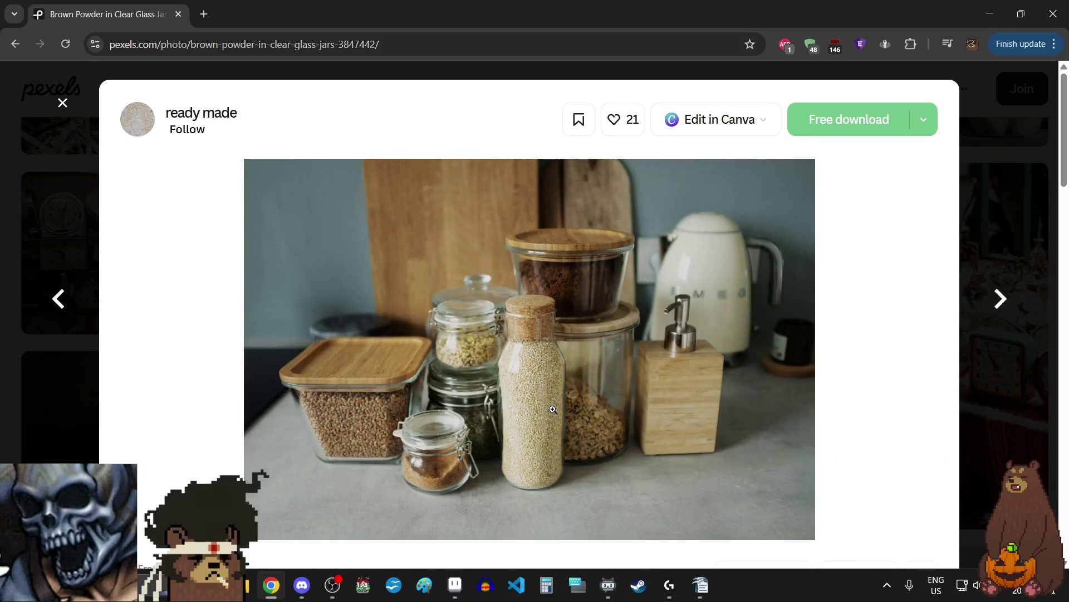
{"action": "left_click", "coordinate": [333, 448]}
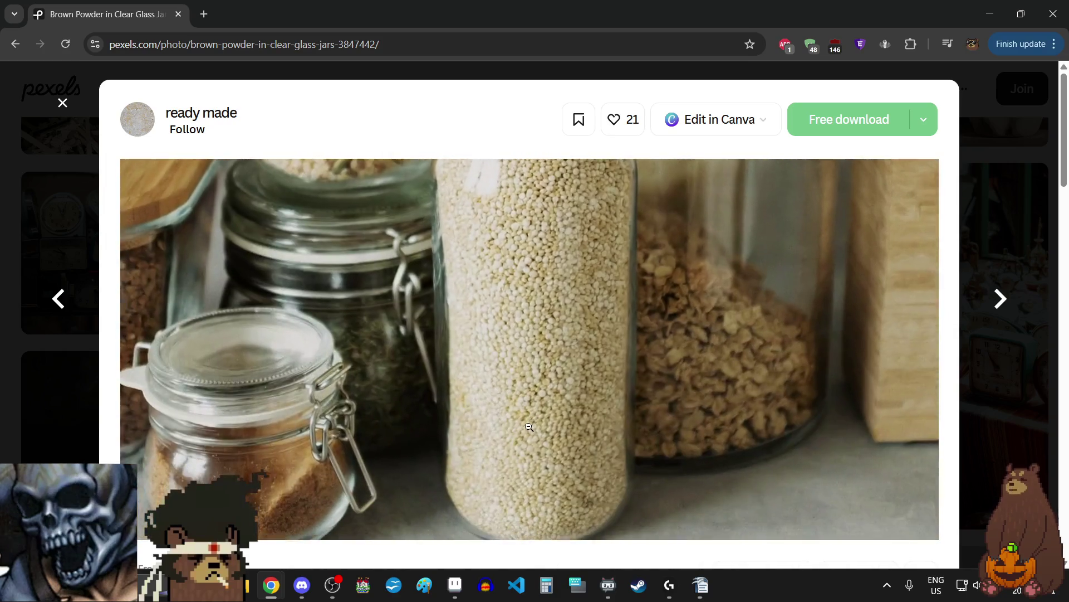
{"action": "left_click", "coordinate": [530, 427]}
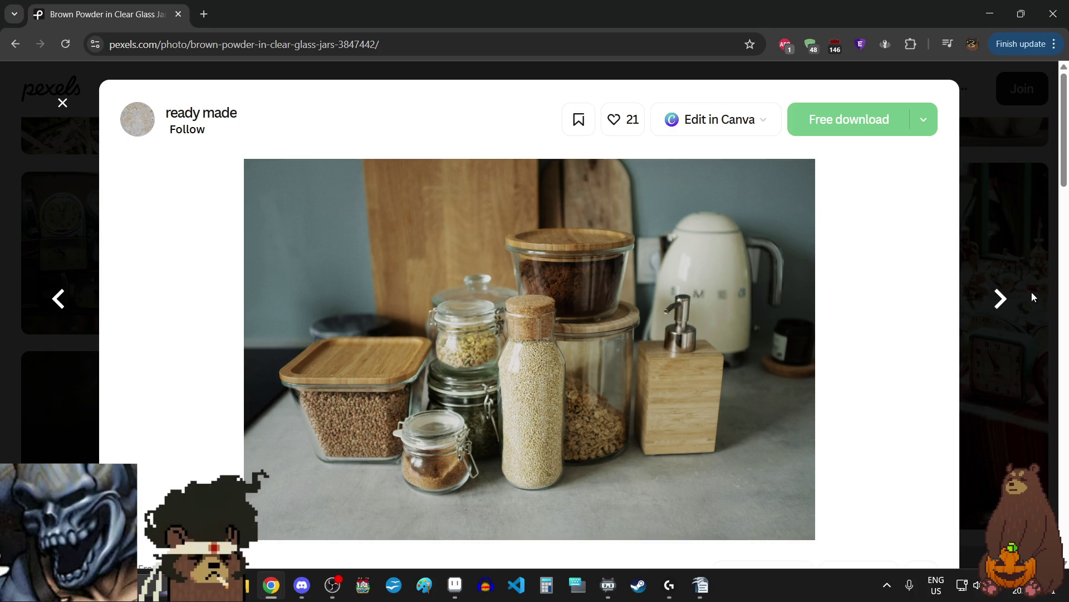
{"action": "left_click", "coordinate": [1002, 300]}
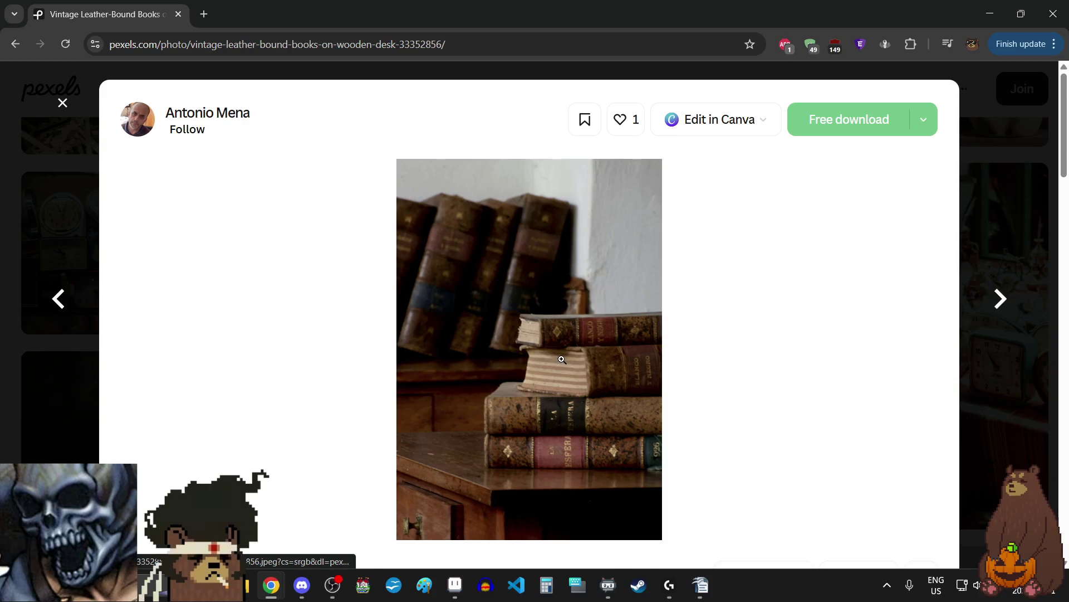
{"action": "left_click", "coordinate": [562, 360]}
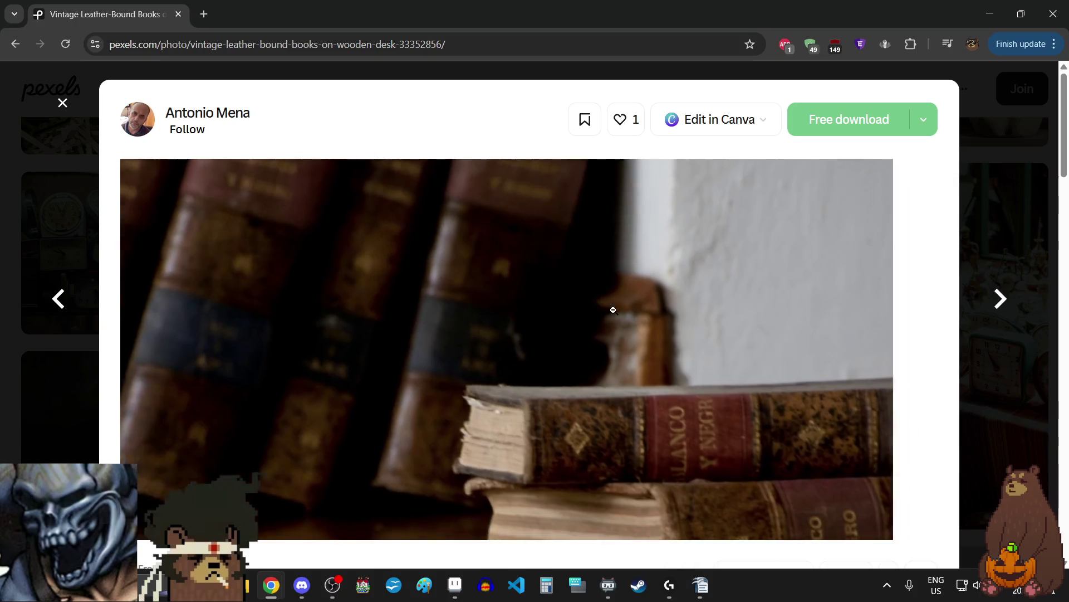
{"action": "left_click", "coordinate": [613, 310]}
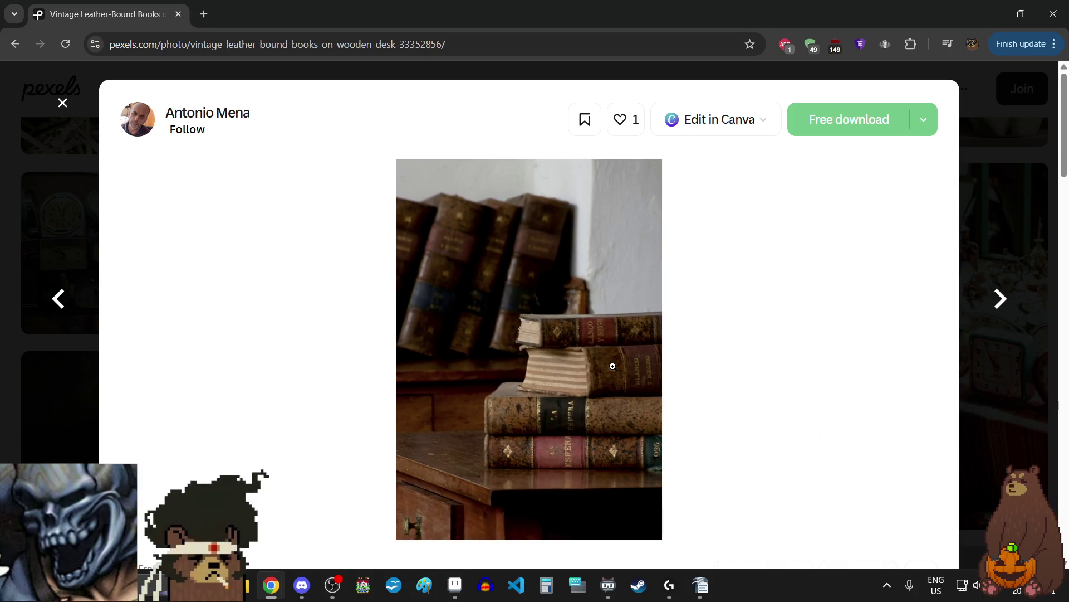
- Zoom into the bookshelf photo's old book spines and small framed picture
{"action": "left_click", "coordinate": [1001, 299]}
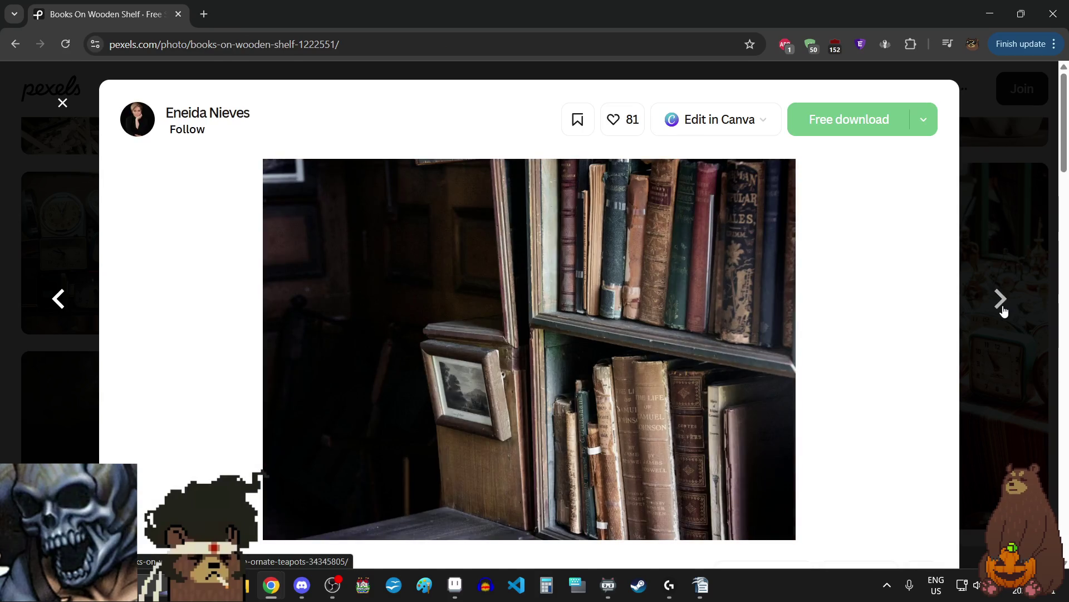
{"action": "left_click", "coordinate": [628, 417]}
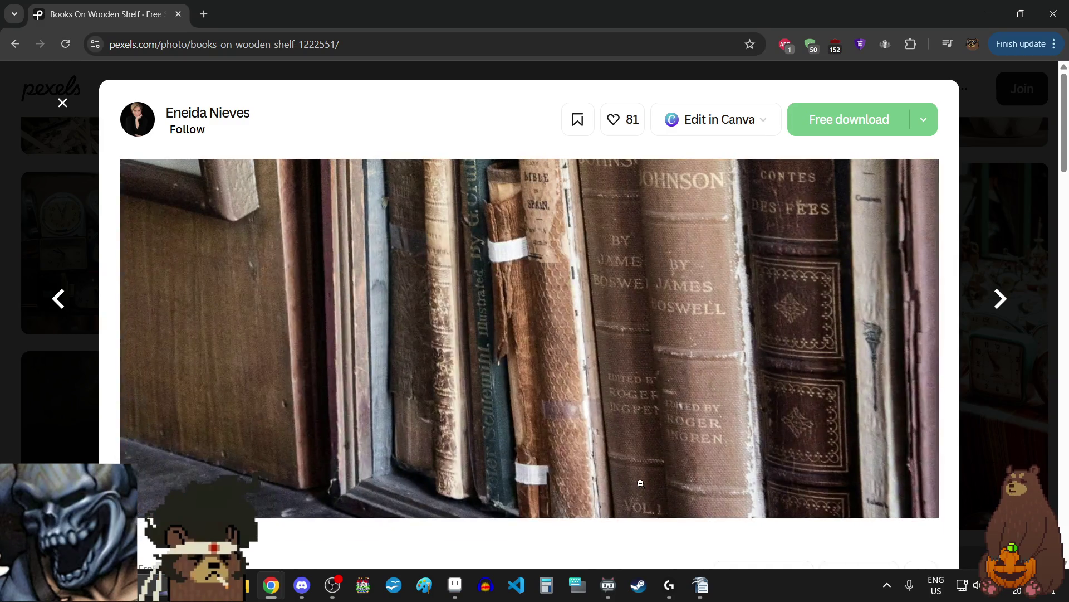
{"action": "left_click", "coordinate": [640, 483]}
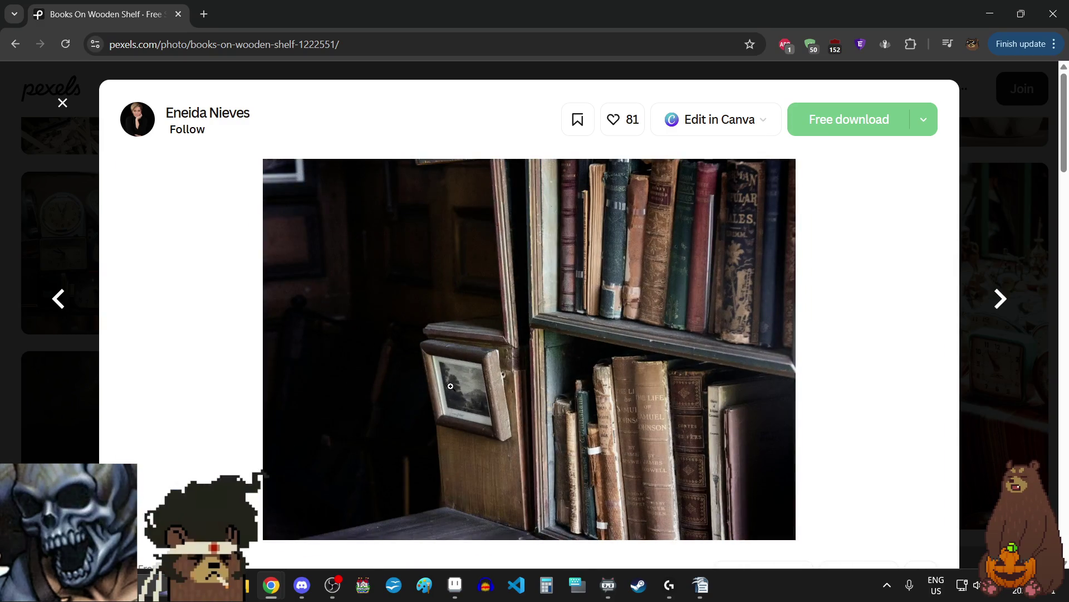
{"action": "left_click", "coordinate": [450, 386]}
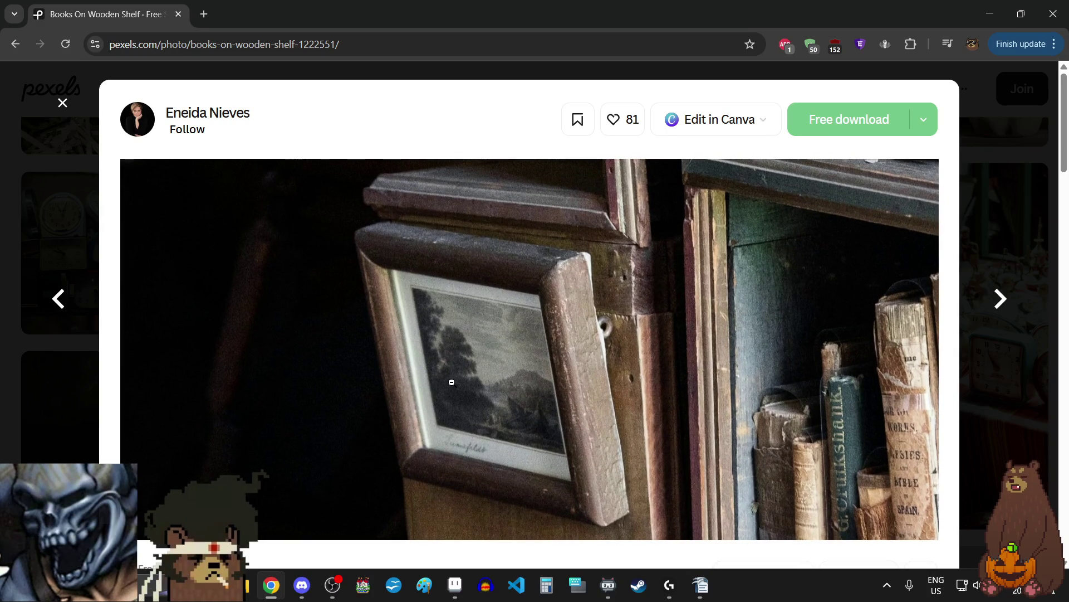
{"action": "left_click", "coordinate": [451, 380]}
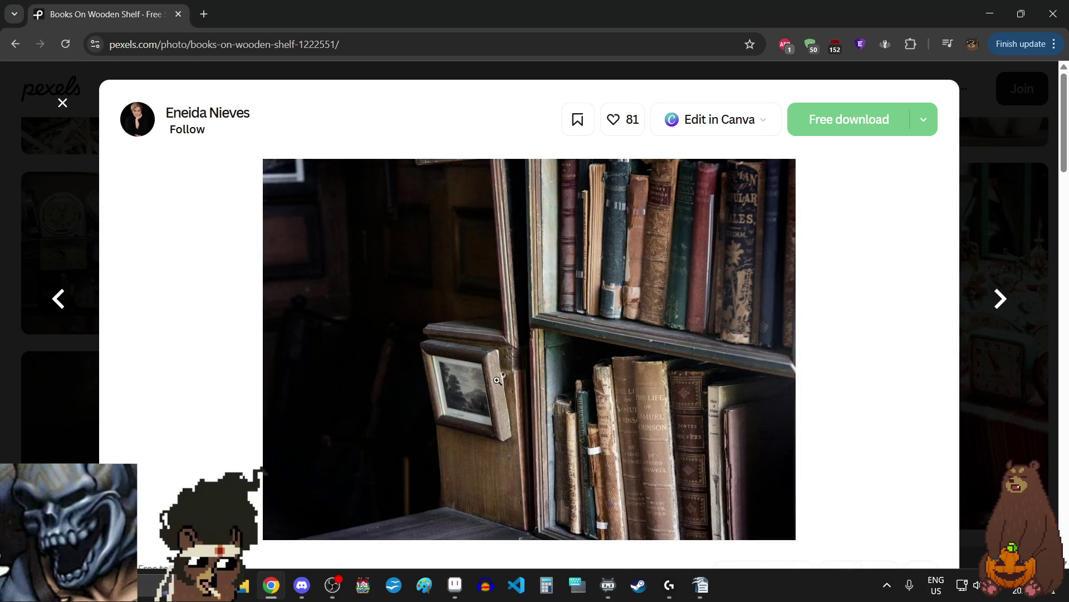
{"action": "left_click", "coordinate": [482, 393]}
{"action": "left_click", "coordinate": [488, 392]}
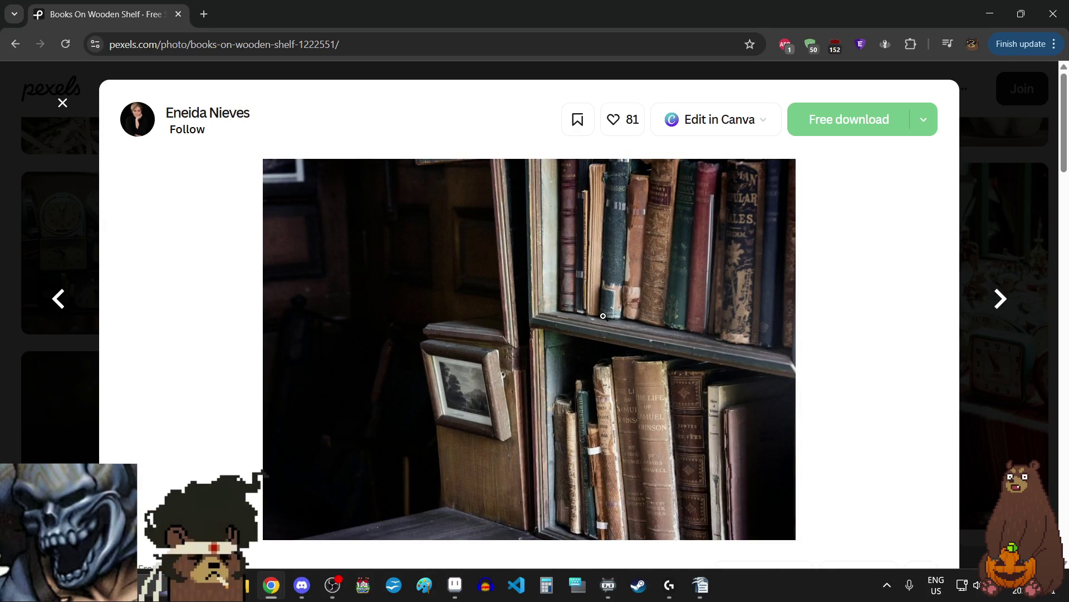
- Examine the upper shelf's Samuel Johnson book spines, then advance to the teapot bookshelf photo
{"action": "left_click", "coordinate": [664, 278]}
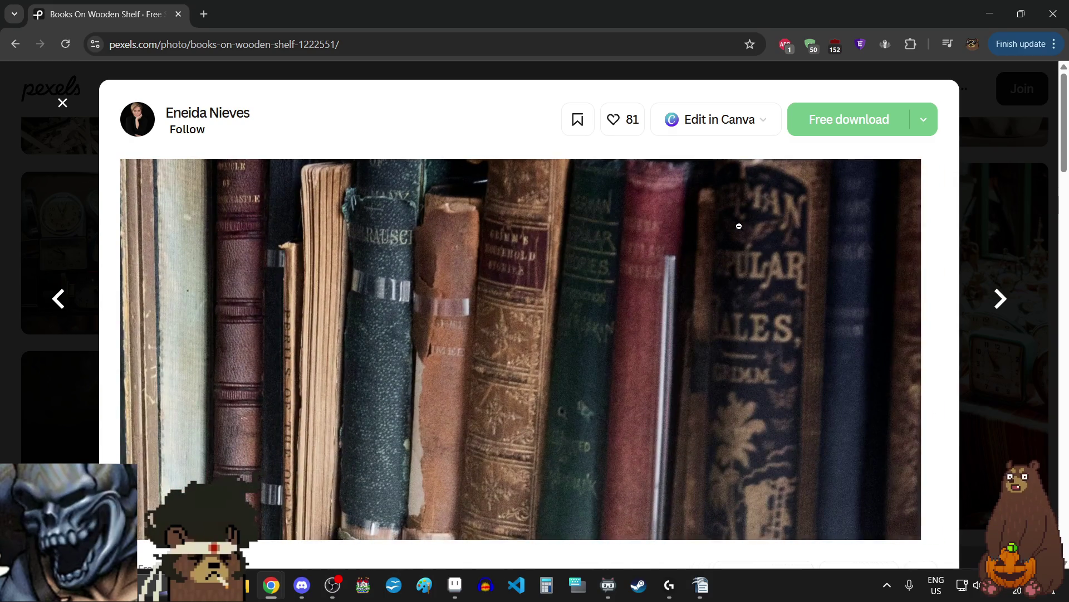
{"action": "left_click", "coordinate": [721, 231]}
{"action": "left_click", "coordinate": [816, 382]}
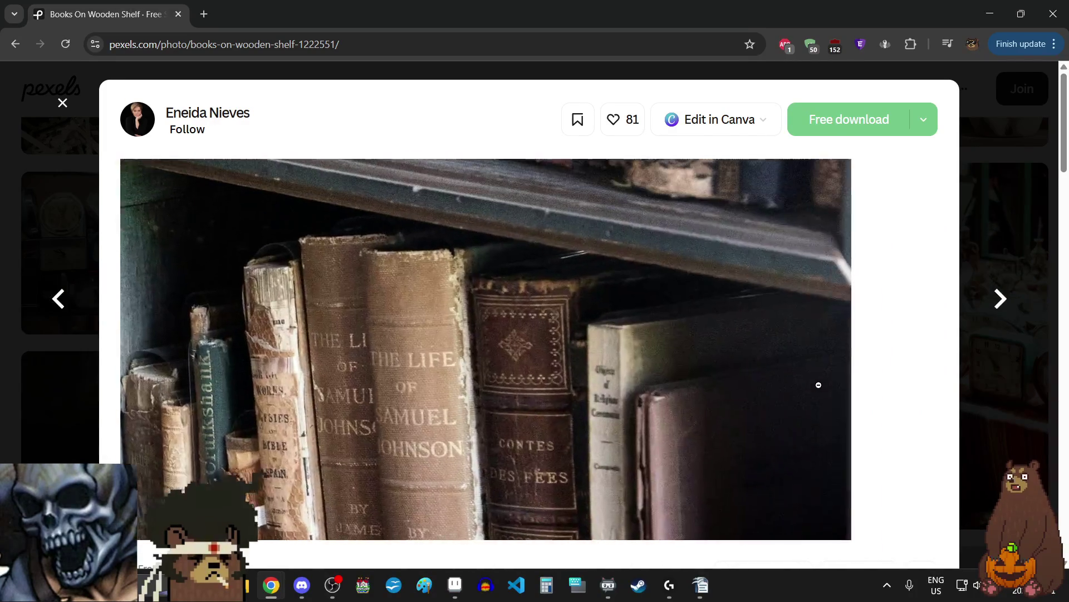
{"action": "left_click", "coordinate": [688, 427]}
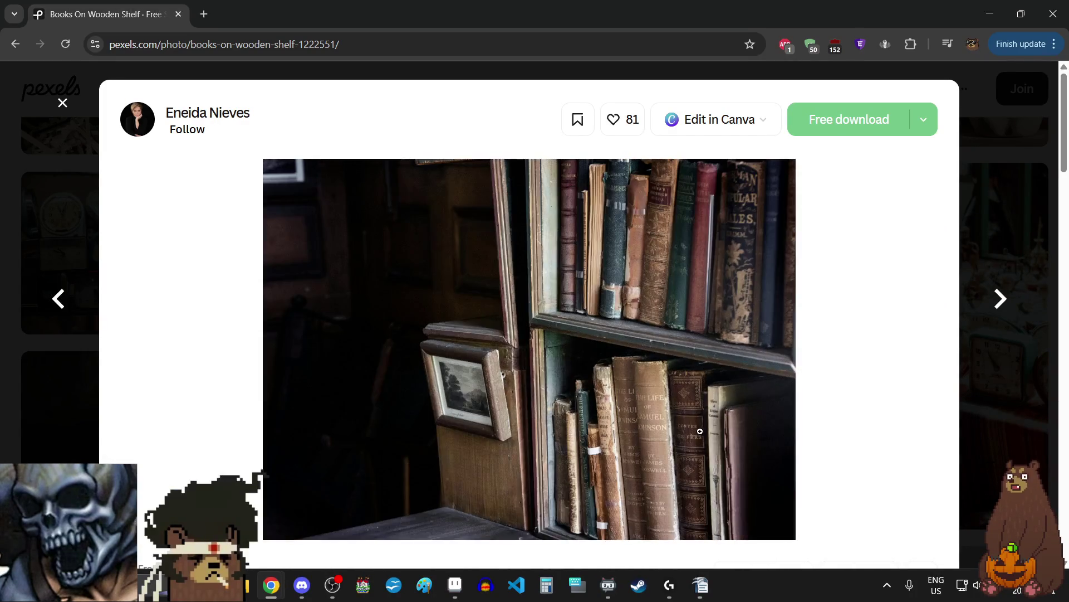
{"action": "left_click", "coordinate": [1000, 301]}
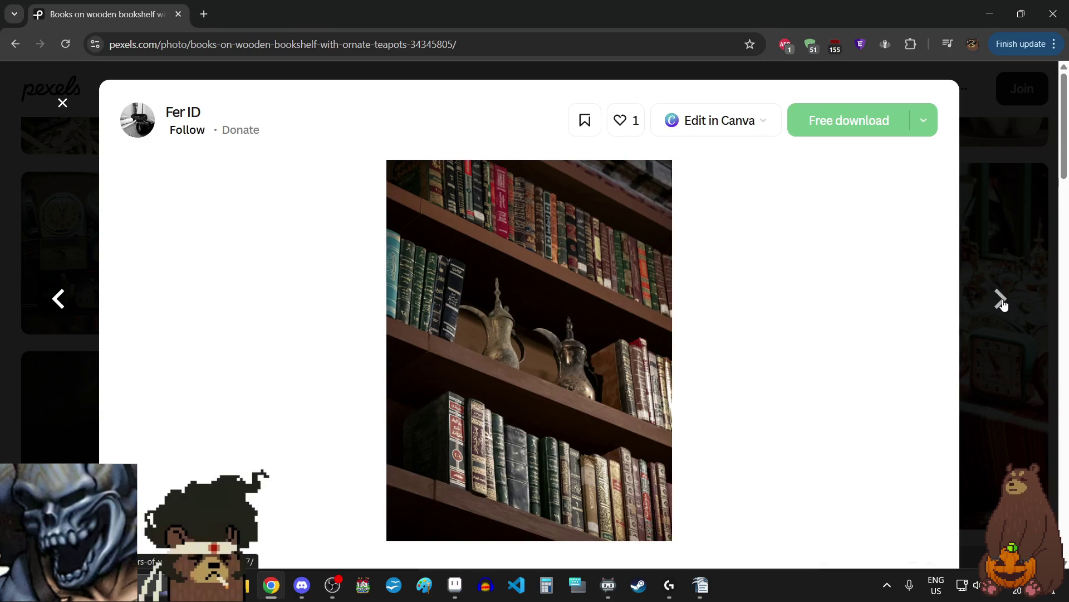
- Zoom into the teapot shelf and vintage book covers photos, then advance to Luxurious Interior Furnishings
{"action": "left_click", "coordinate": [546, 269]}
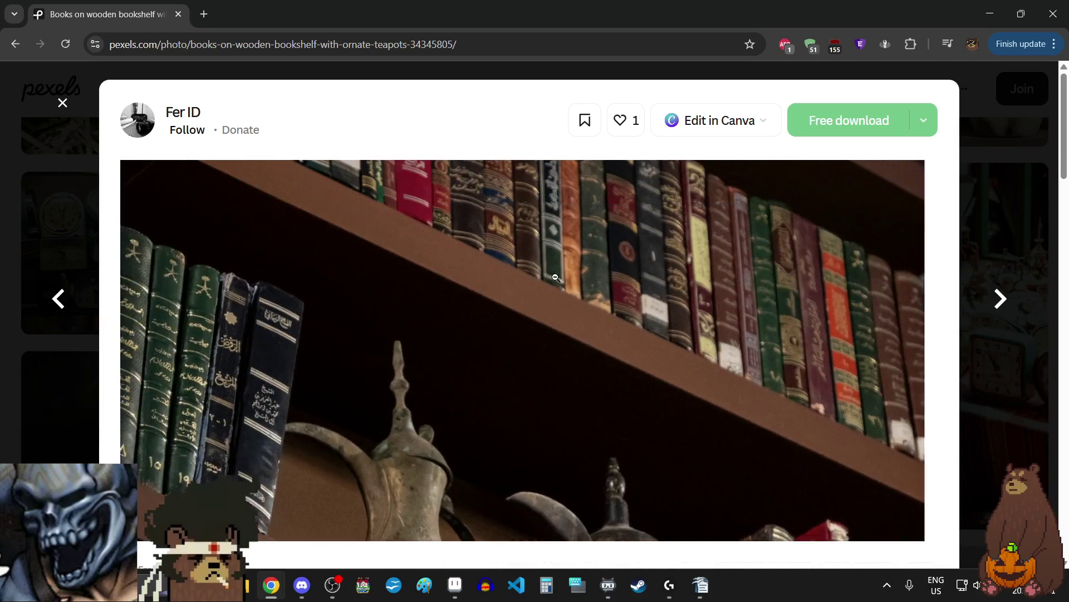
{"action": "left_click", "coordinate": [618, 290]}
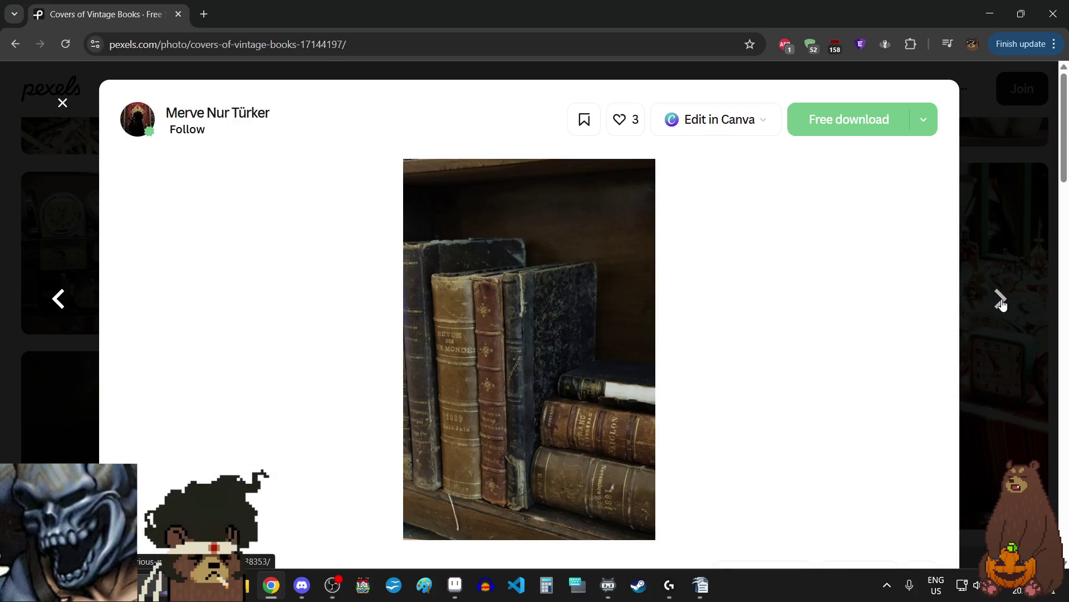
{"action": "left_click", "coordinate": [678, 386]}
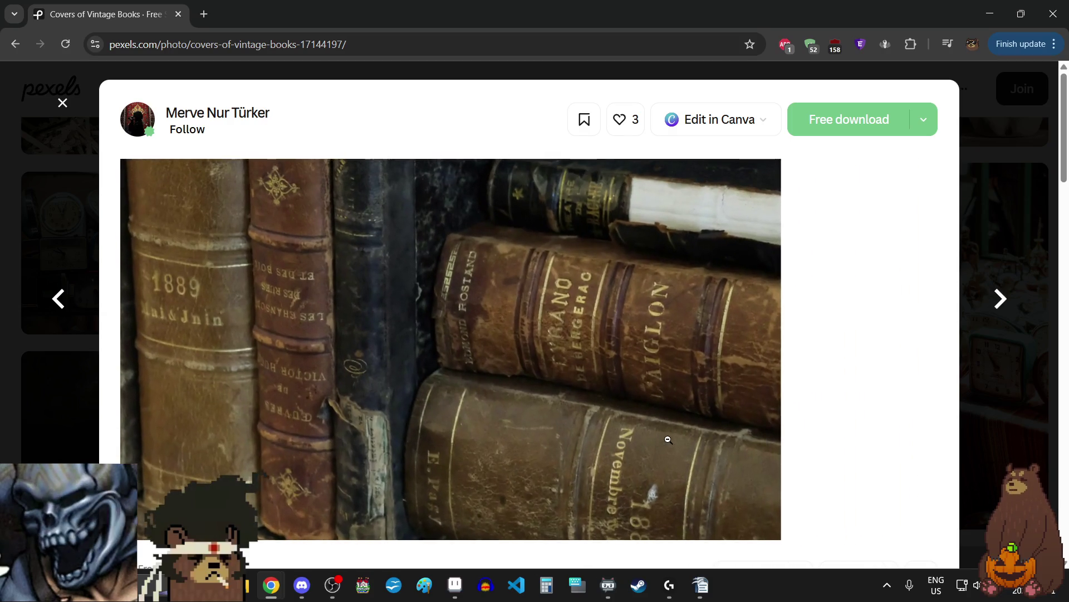
{"action": "left_click", "coordinate": [669, 439]}
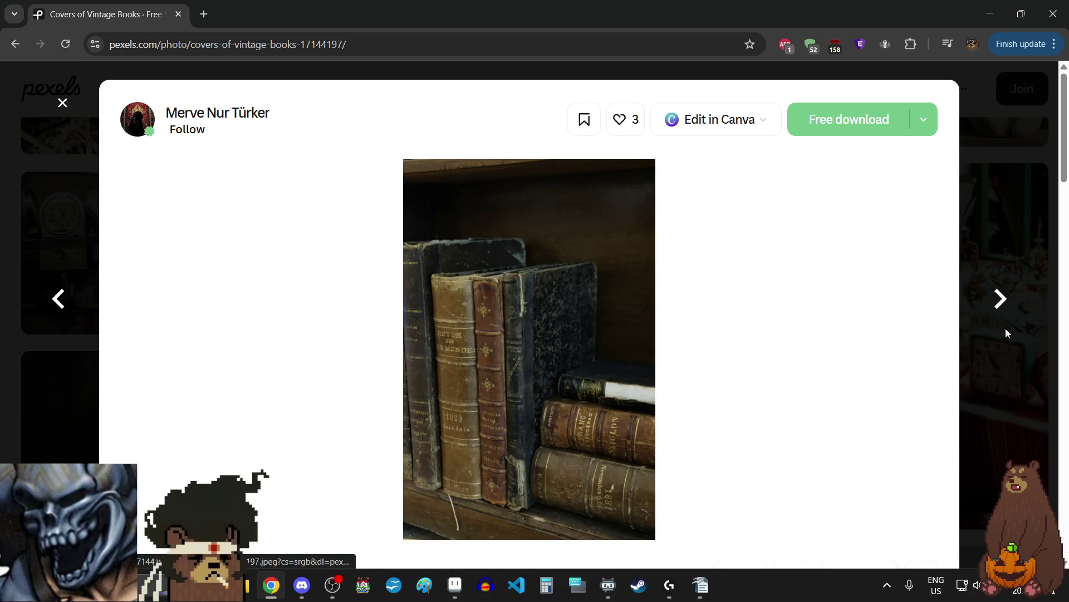
{"action": "left_click", "coordinate": [1004, 309]}
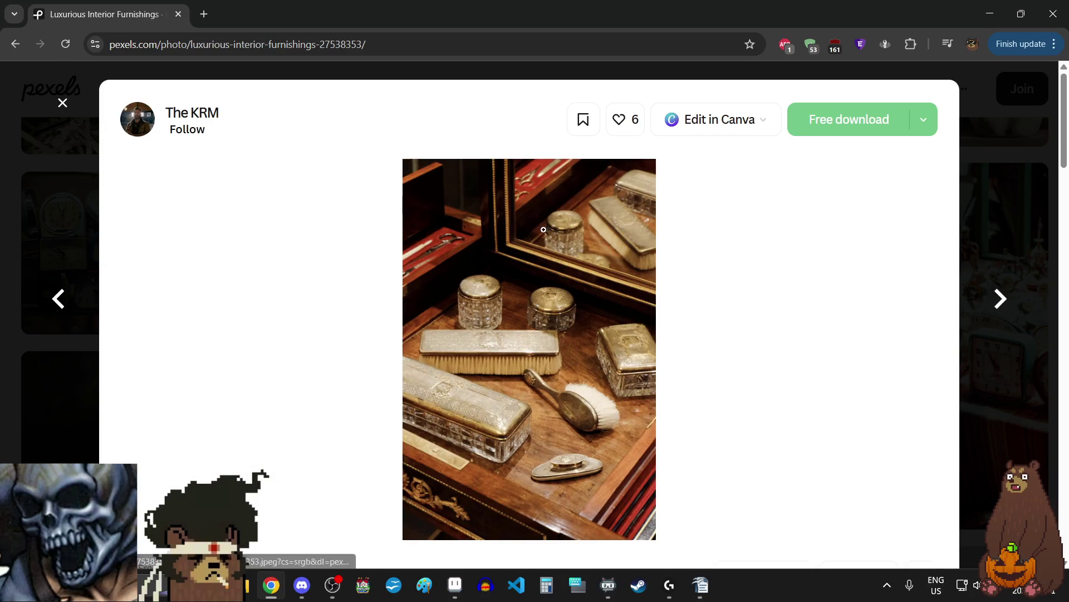
- Zoom in on the silver vanity set photo, then move on to the next reference
{"action": "left_click", "coordinate": [559, 241]}
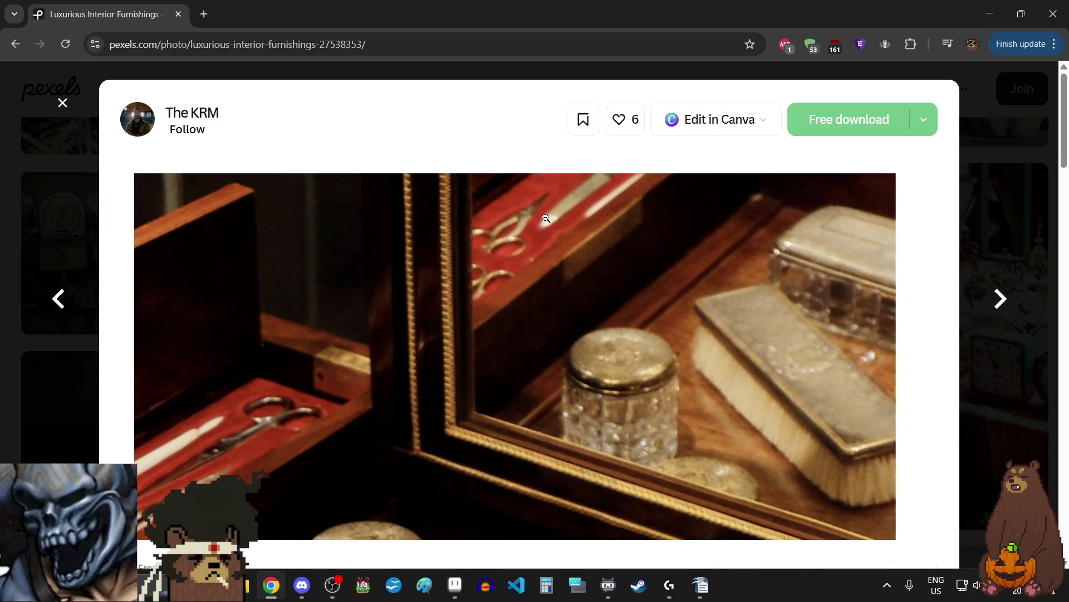
{"action": "left_click", "coordinate": [566, 239]}
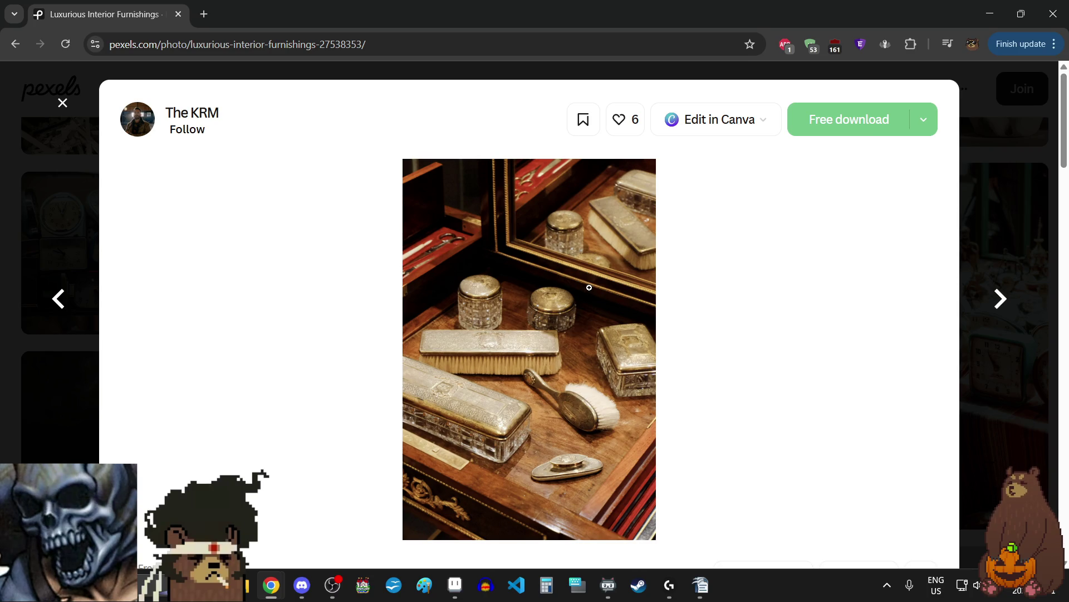
{"action": "left_click", "coordinate": [1000, 304]}
- Examine the animal print cushion on the chair photo up close several times
{"action": "left_click", "coordinate": [634, 310]}
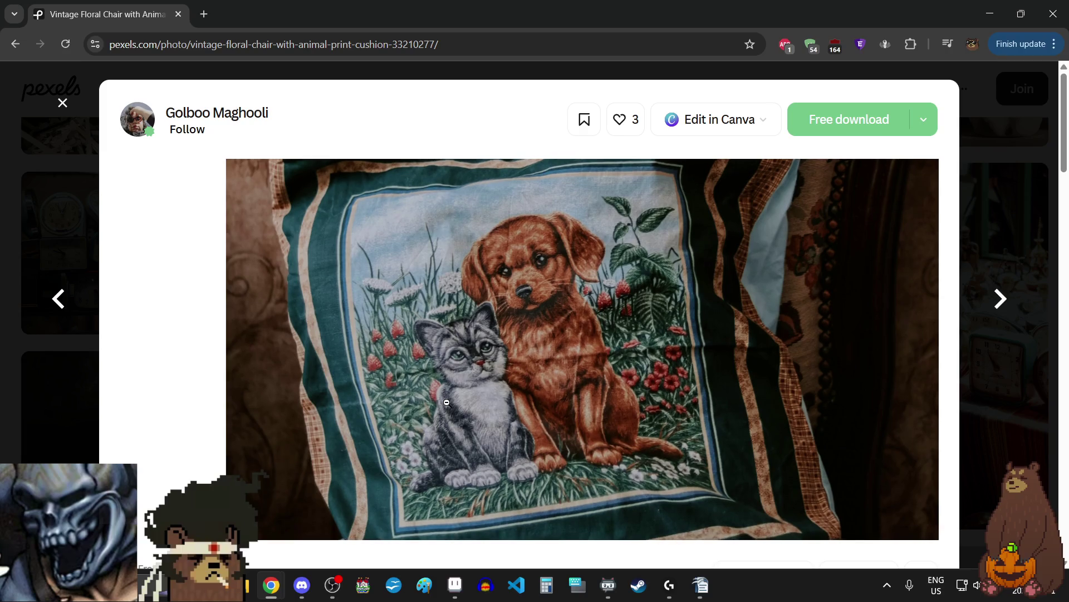
{"action": "left_click", "coordinate": [447, 403]}
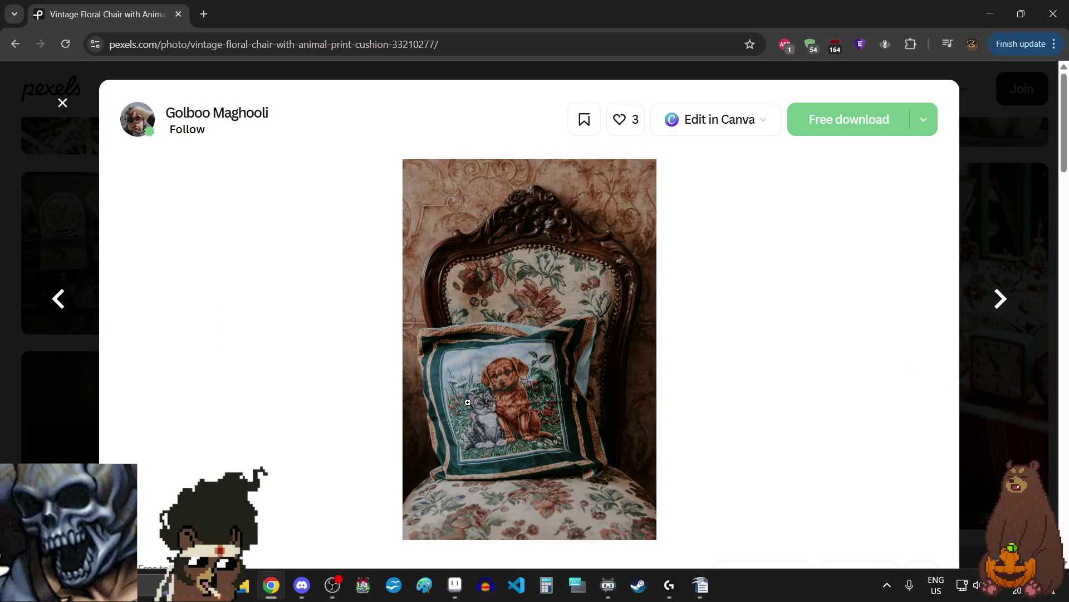
{"action": "left_click", "coordinate": [523, 251]}
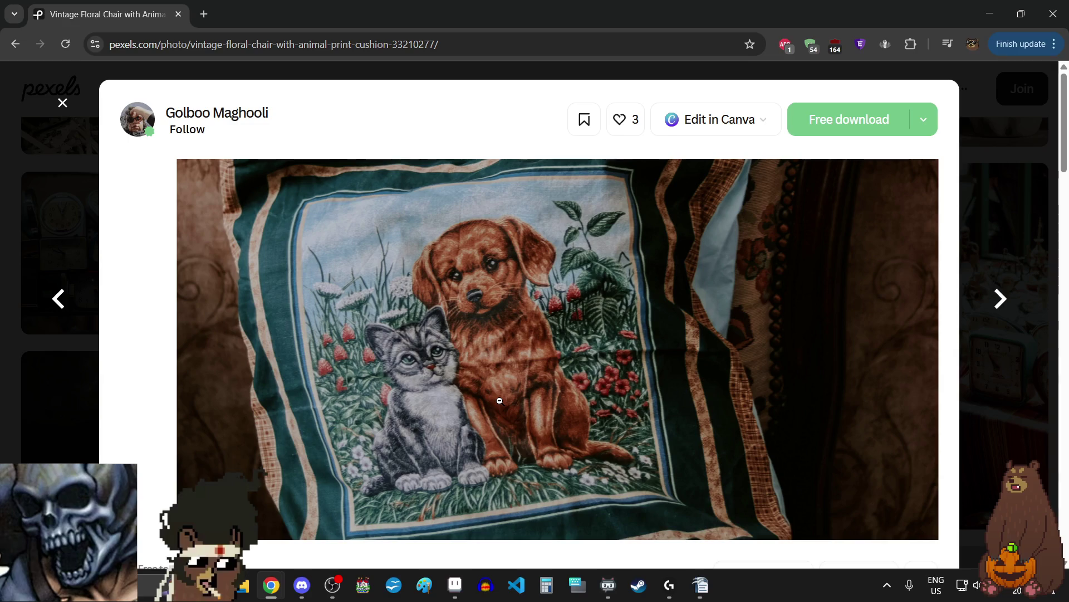
{"action": "left_click", "coordinate": [500, 400]}
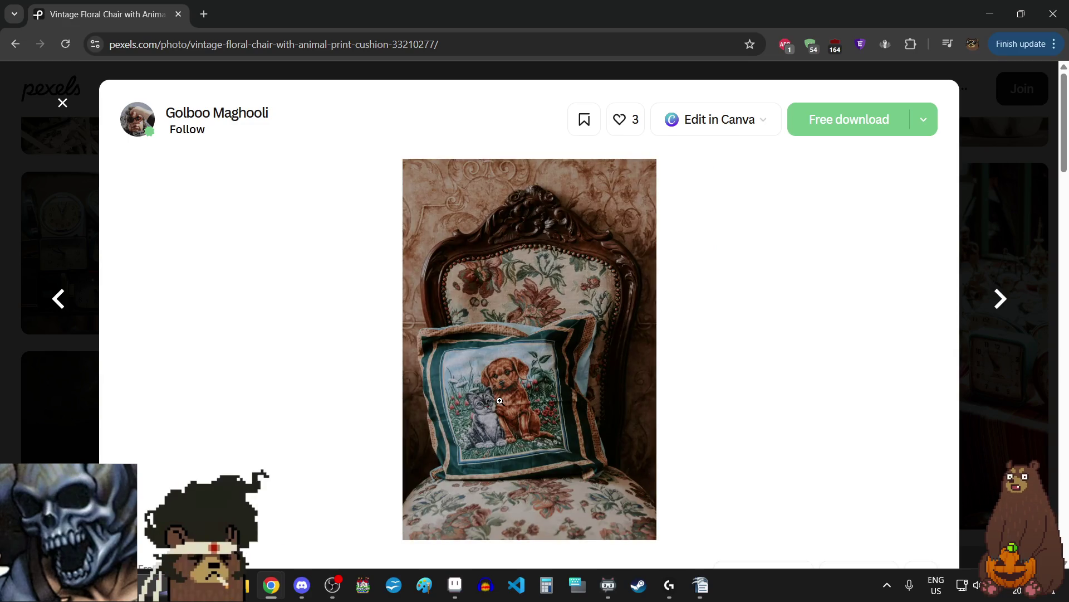
{"action": "left_click", "coordinate": [500, 400]}
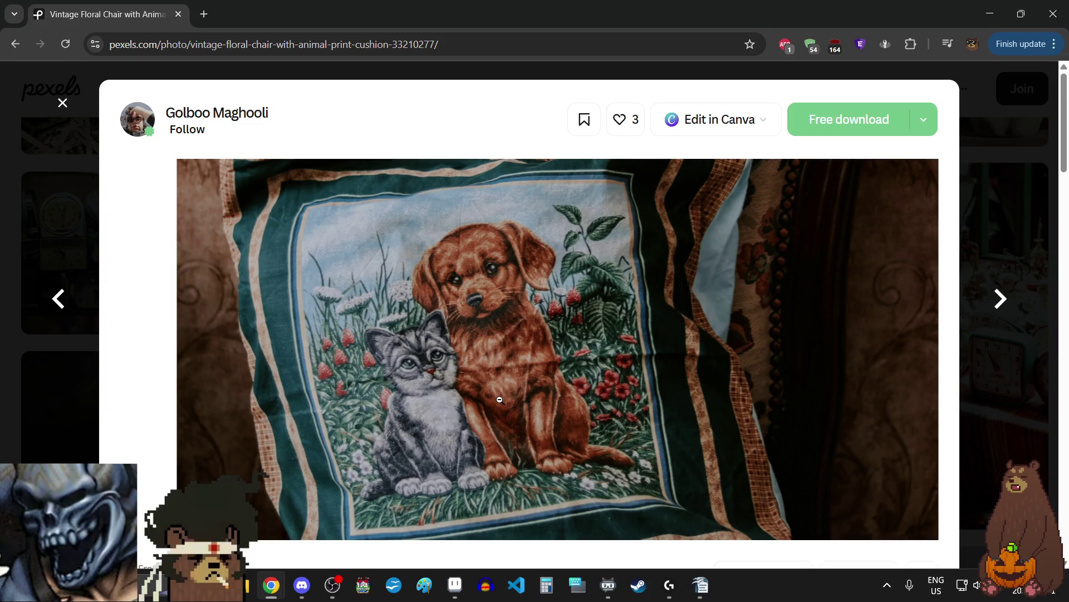
{"action": "left_click", "coordinate": [500, 399]}
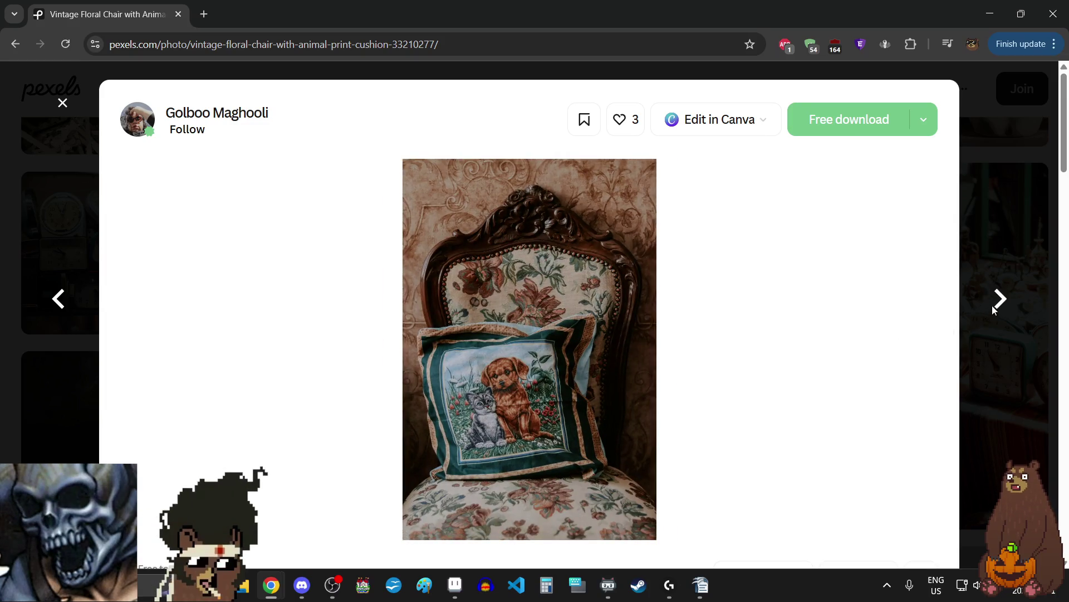
- Zoom in on the vintage wall decoration photo, then advance to the antique lamp photo
{"action": "left_click", "coordinate": [1000, 300]}
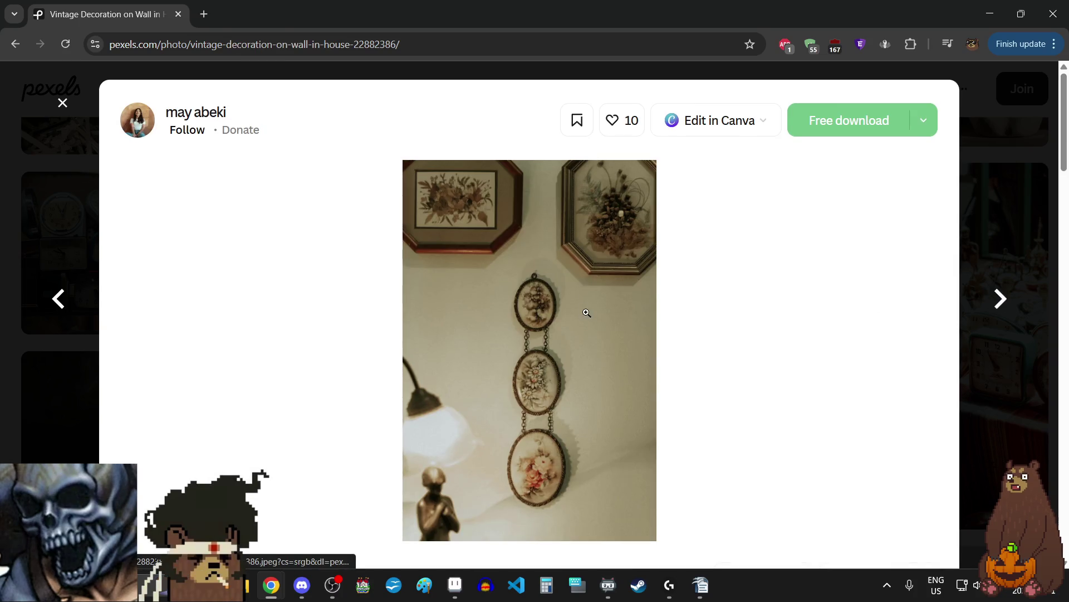
{"action": "left_click", "coordinate": [556, 228]}
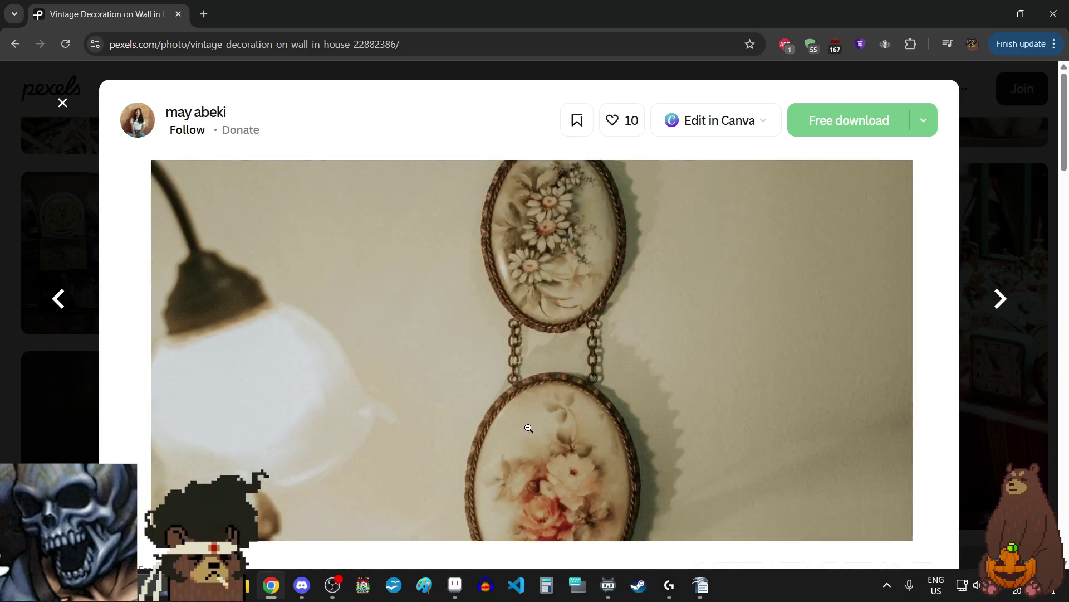
{"action": "left_click", "coordinate": [529, 434]}
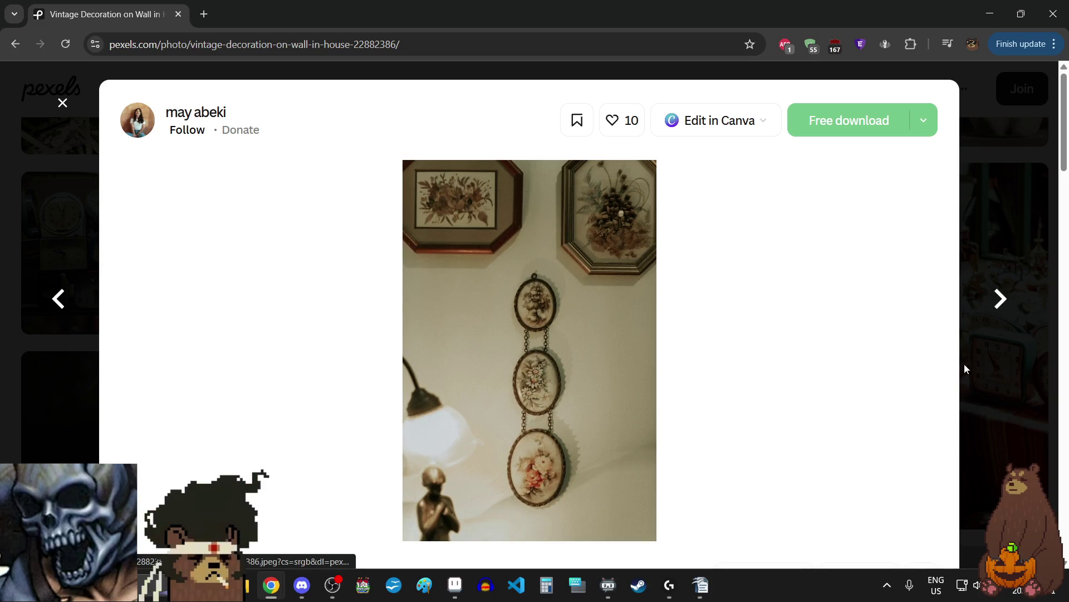
{"action": "left_click", "coordinate": [1002, 298]}
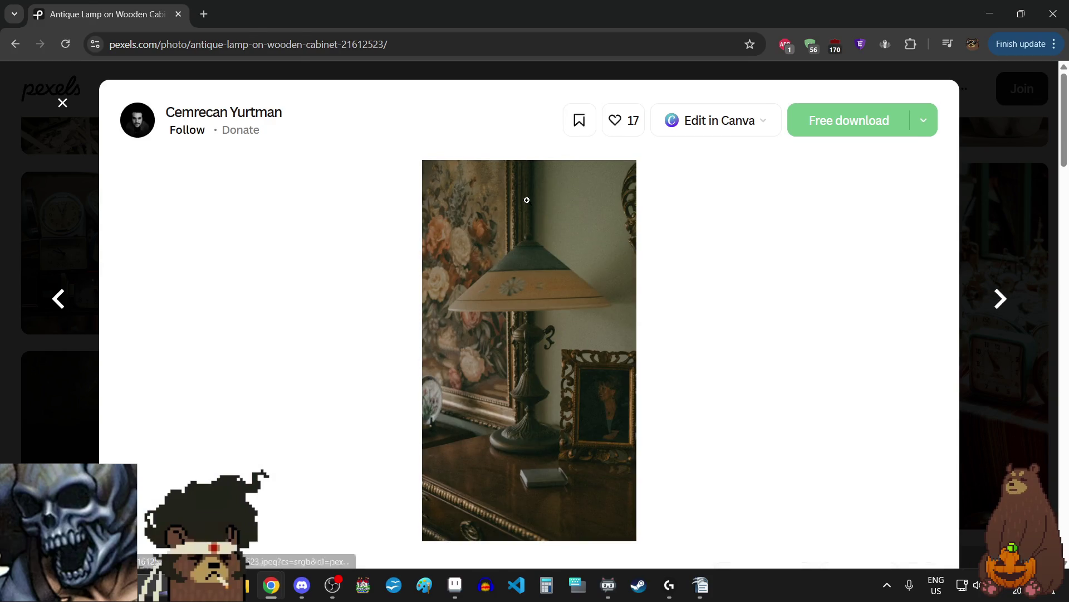
- Zoom in repeatedly on the antique lamp's shade, base and frame
{"action": "left_click", "coordinate": [528, 201]}
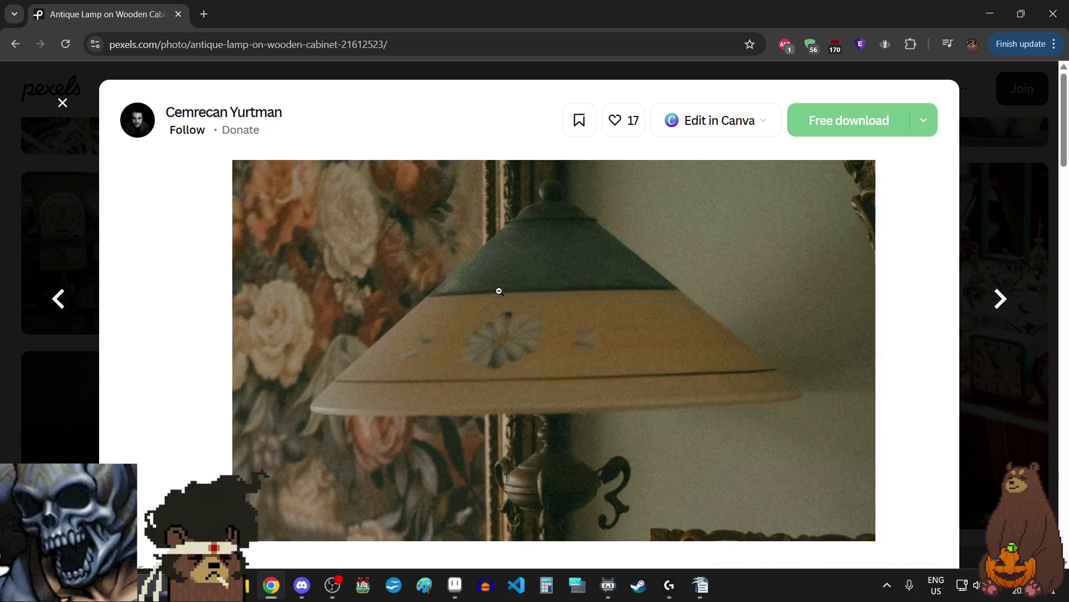
{"action": "left_click", "coordinate": [499, 290]}
{"action": "left_click", "coordinate": [468, 280]}
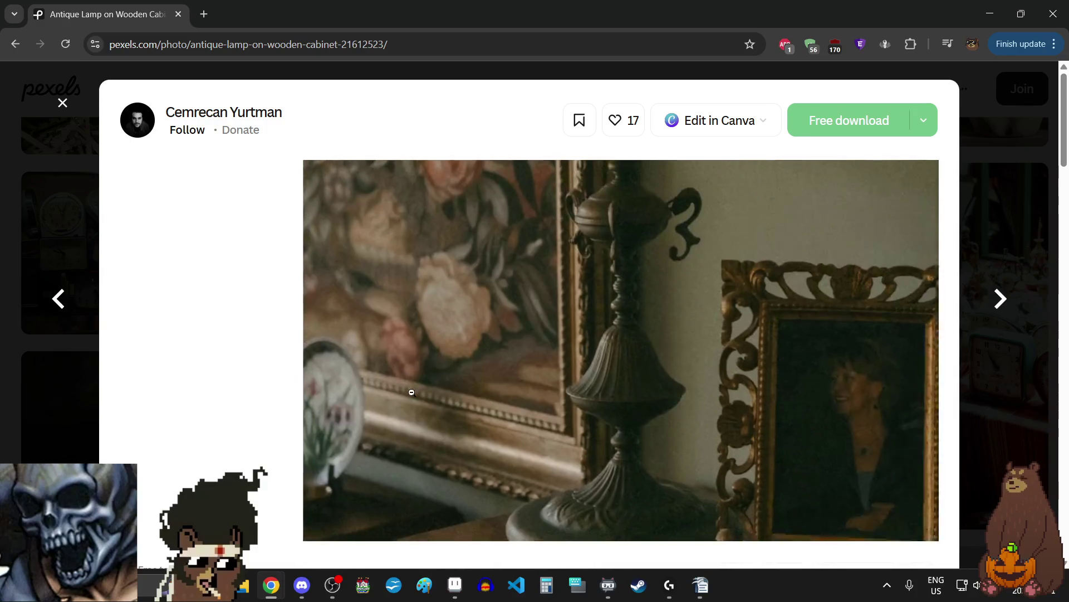
{"action": "left_click", "coordinate": [451, 308]}
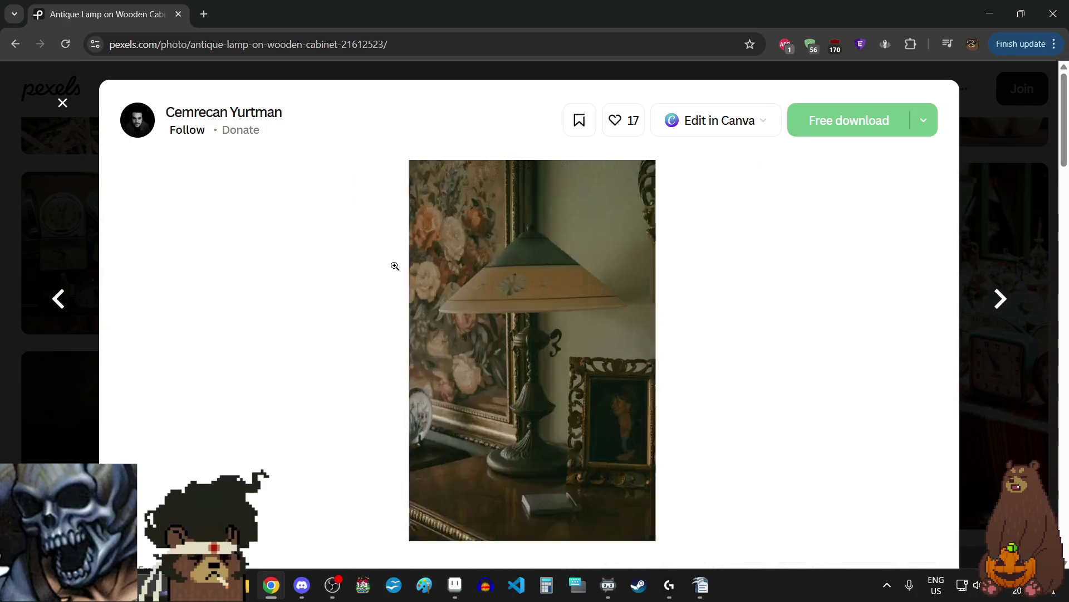
{"action": "left_click", "coordinate": [577, 365]}
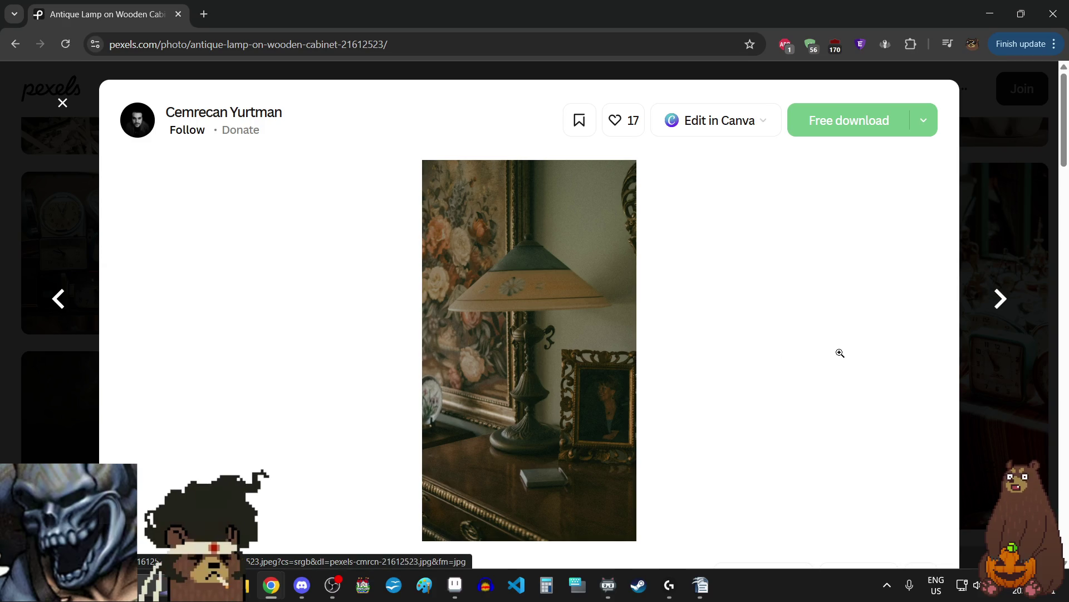
{"action": "left_click", "coordinate": [484, 295]}
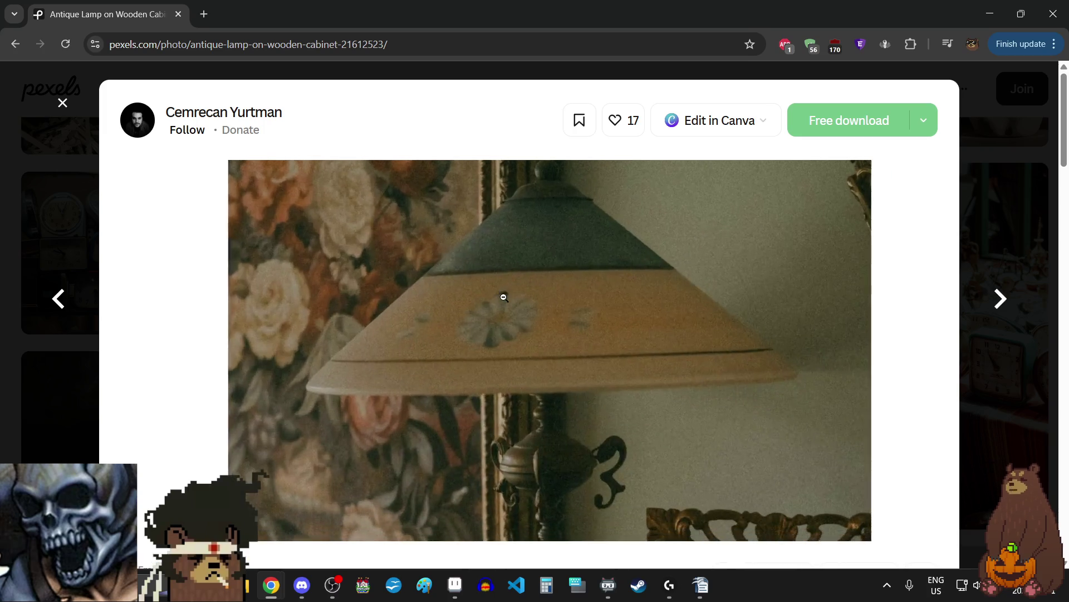
{"action": "left_click", "coordinate": [504, 297]}
{"action": "left_click", "coordinate": [530, 351]}
{"action": "left_click", "coordinate": [530, 352]}
{"action": "left_click", "coordinate": [528, 353]}
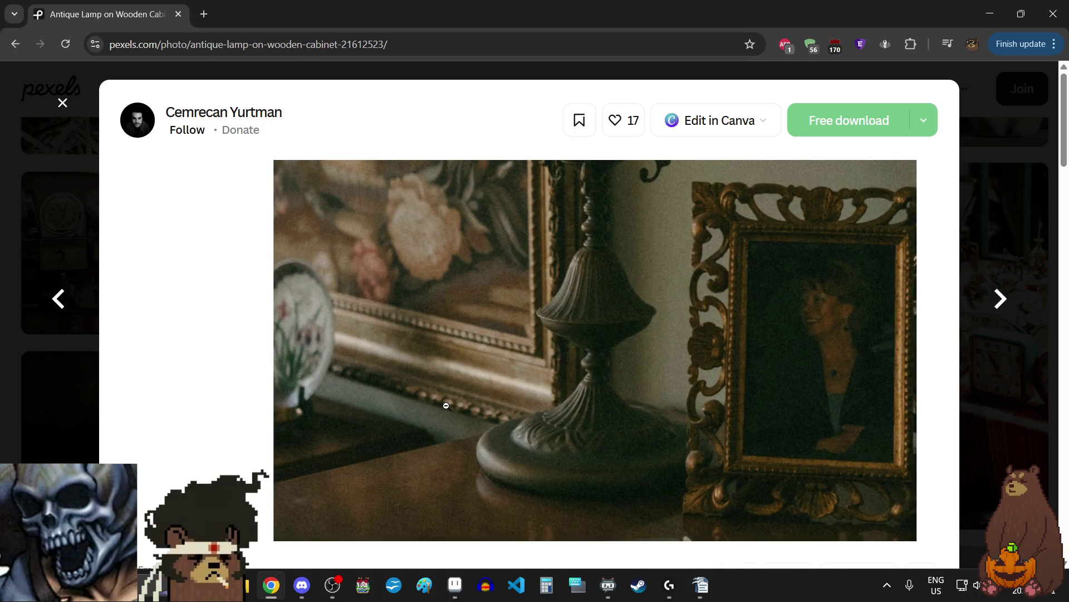
{"action": "left_click", "coordinate": [446, 406]}
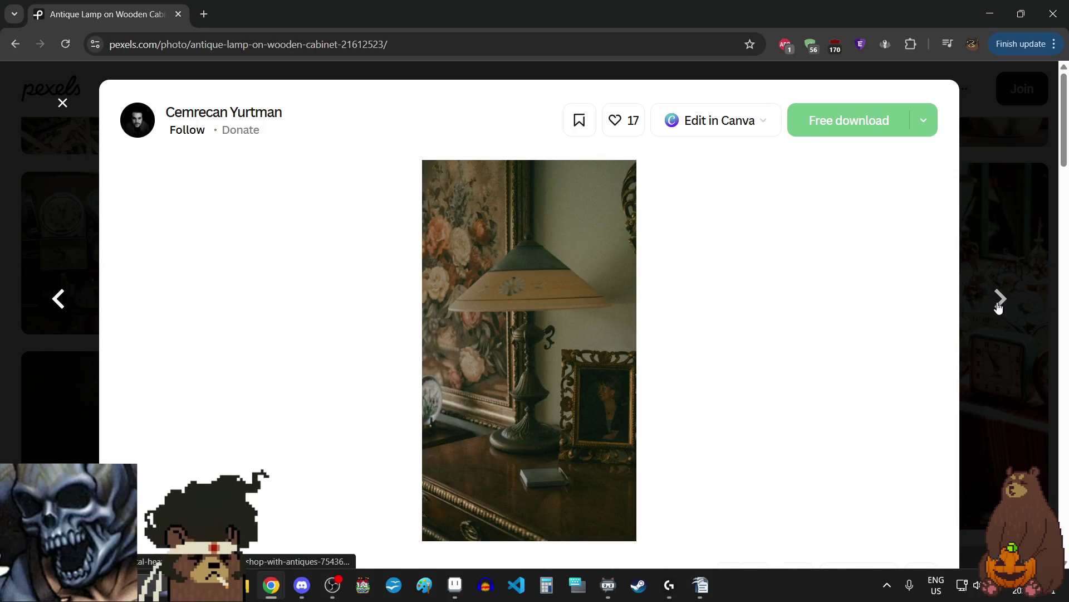
- Look closely at the vintage metal heater photo and the Bust Statue against Window photo
{"action": "left_click", "coordinate": [999, 301]}
{"action": "left_click", "coordinate": [541, 266]}
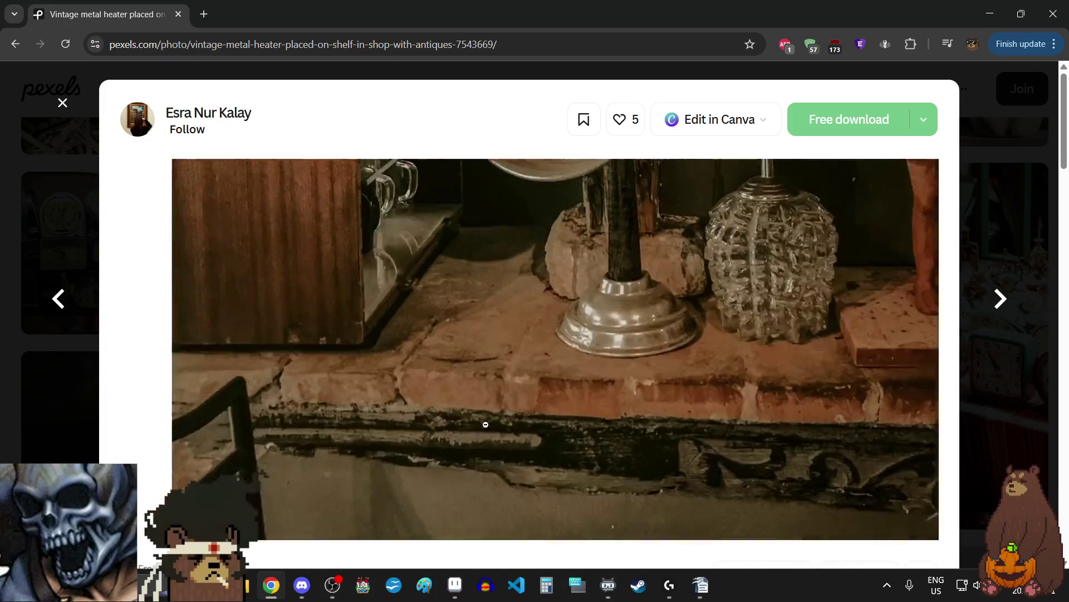
{"action": "left_click", "coordinate": [467, 407]}
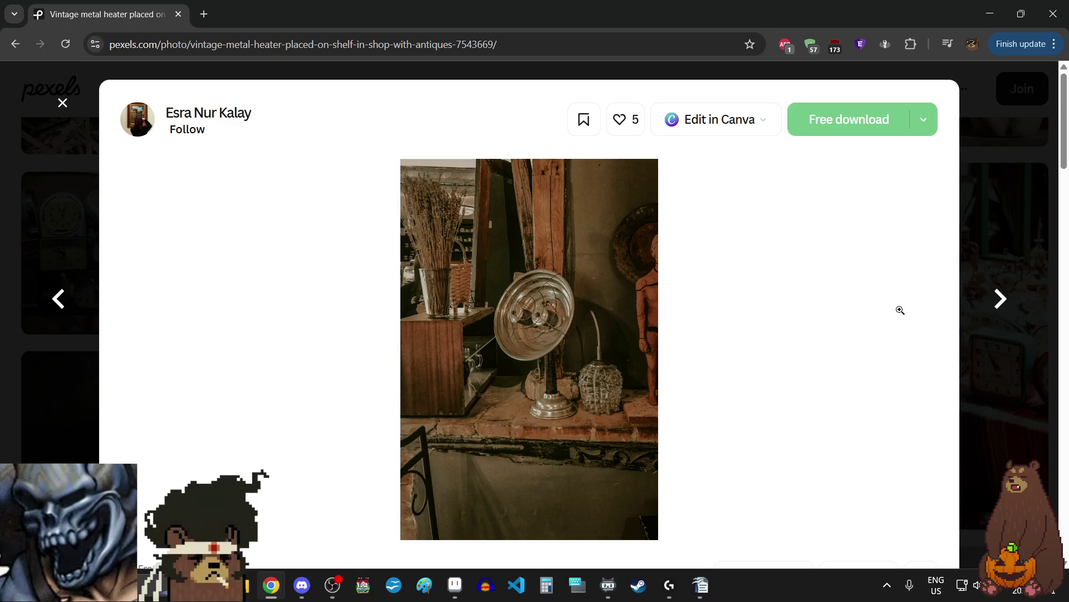
{"action": "left_click", "coordinate": [1000, 301]}
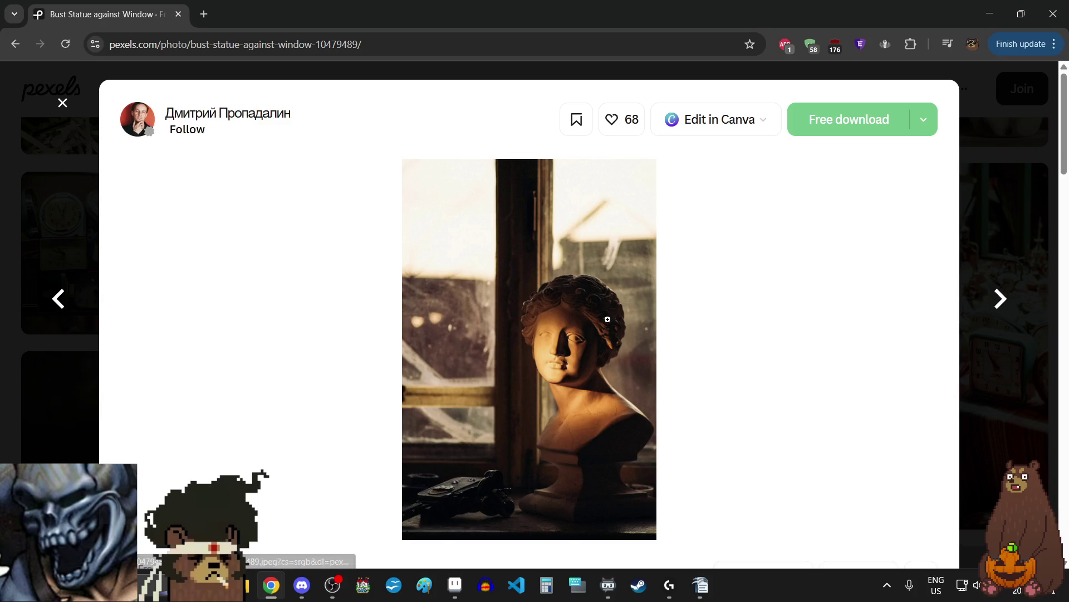
{"action": "left_click", "coordinate": [583, 314]}
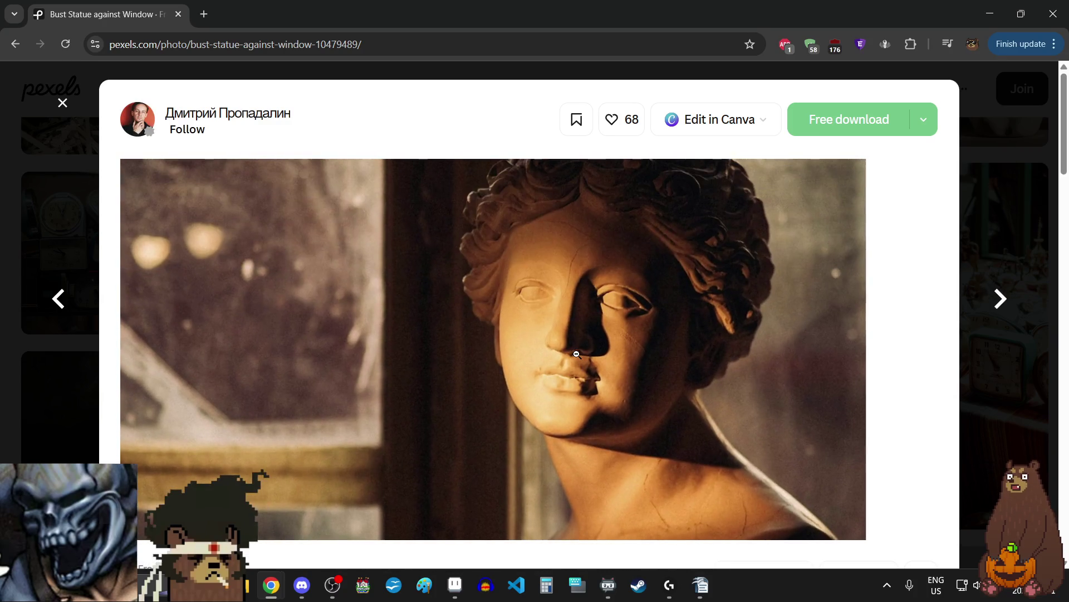
{"action": "left_click", "coordinate": [576, 354]}
{"action": "left_click", "coordinate": [563, 356]}
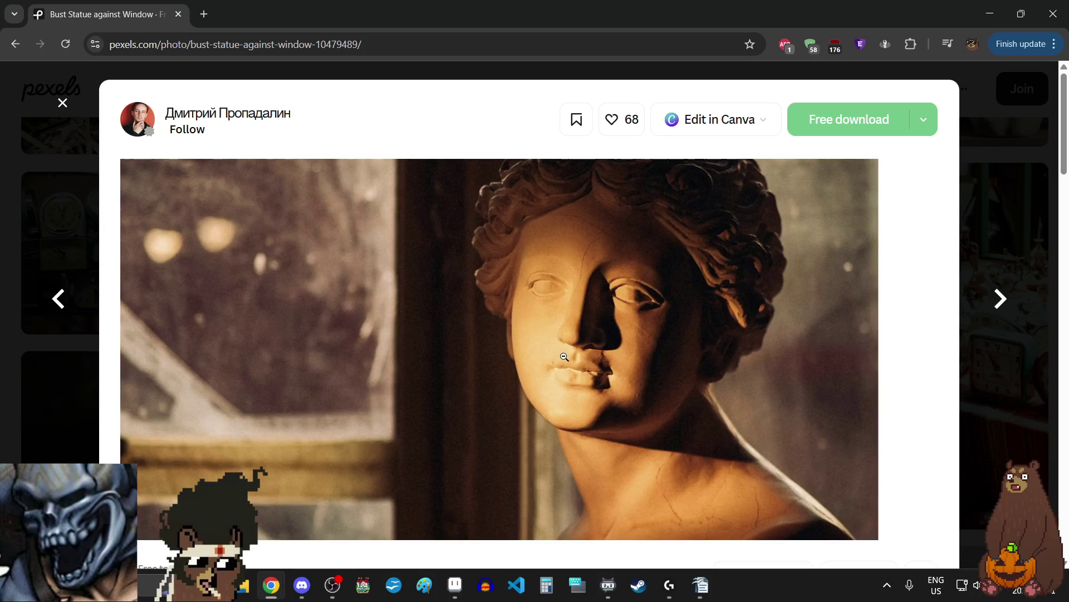
{"action": "left_click", "coordinate": [564, 357]}
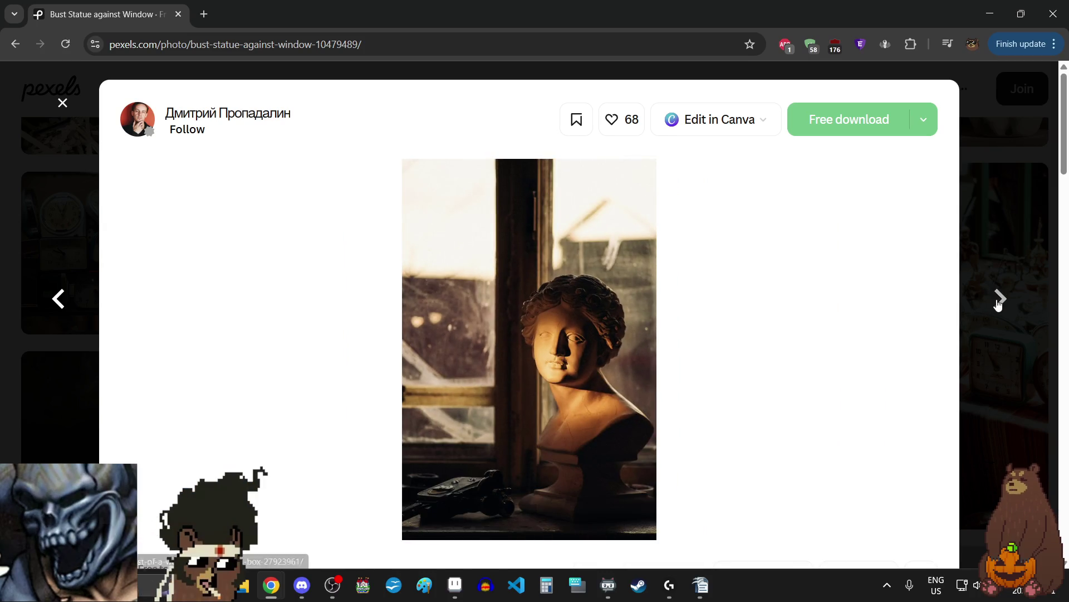
- Zoom in on the wooden shelf unit and its lower shelf in the bust-in-box photo
{"action": "left_click", "coordinate": [1000, 299]}
{"action": "left_click", "coordinate": [605, 284]}
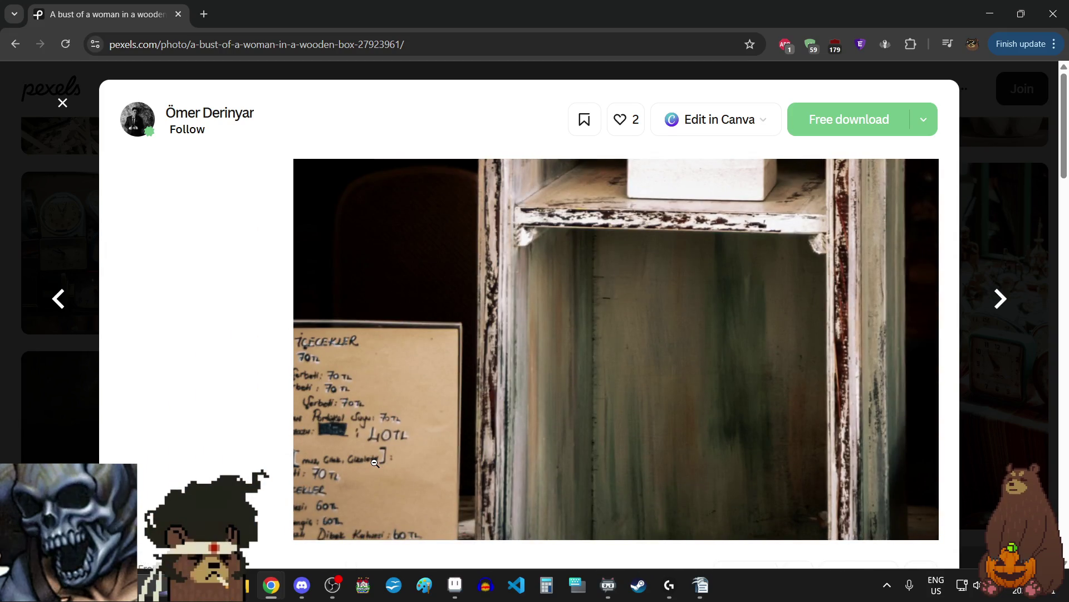
{"action": "left_click", "coordinate": [375, 463]}
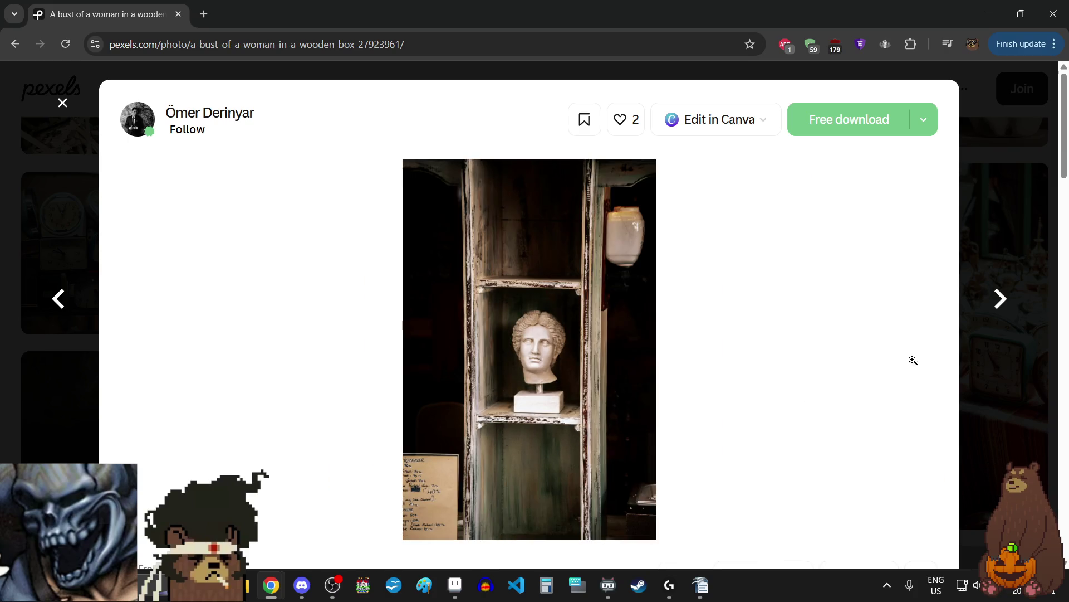
{"action": "left_click", "coordinate": [549, 499]}
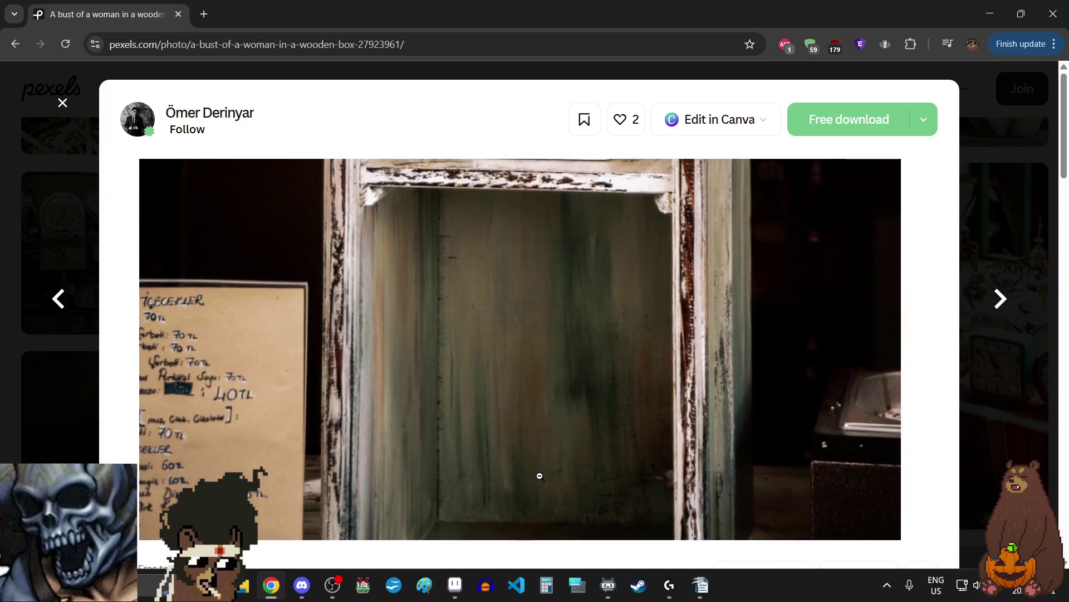
{"action": "left_click", "coordinate": [539, 475]}
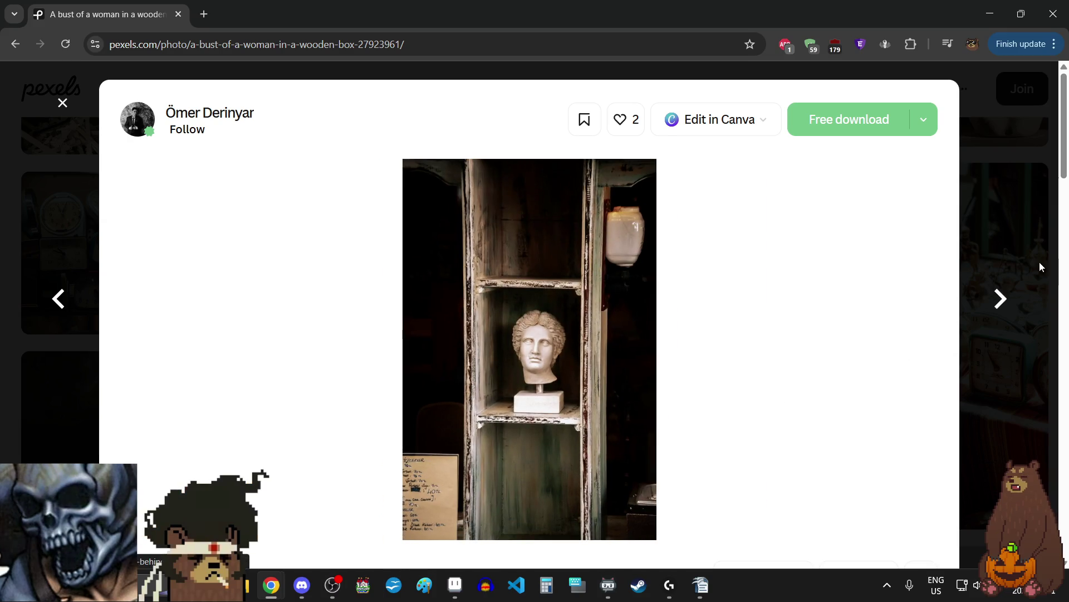
- Examine the Bust behind Windows photo, zooming on the bust's face and padlock
{"action": "left_click", "coordinate": [996, 307]}
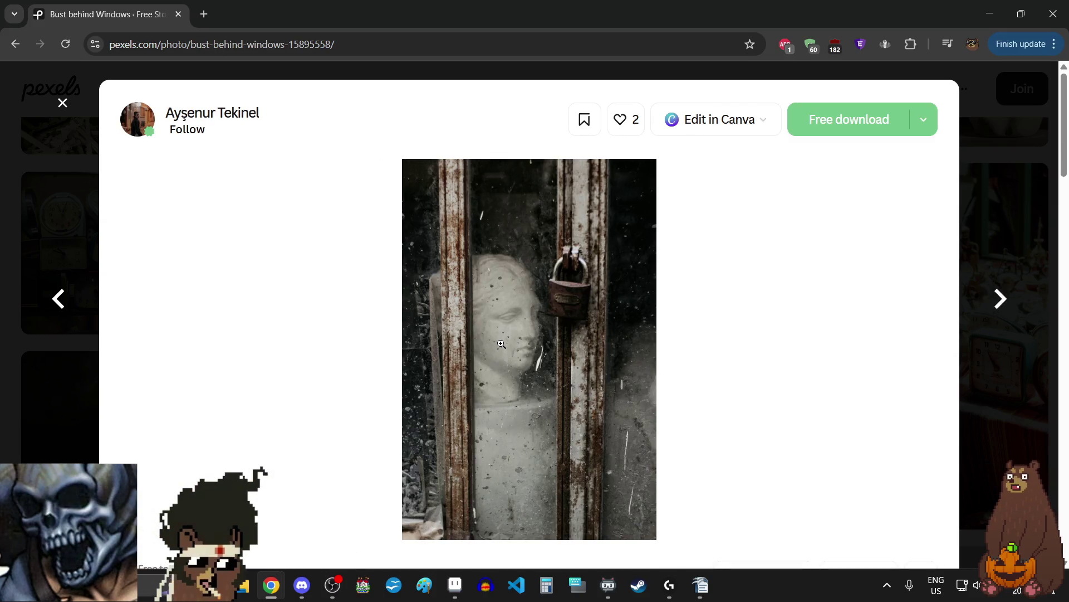
{"action": "left_click", "coordinate": [557, 351]}
{"action": "left_click", "coordinate": [507, 345]}
{"action": "left_click", "coordinate": [502, 344]}
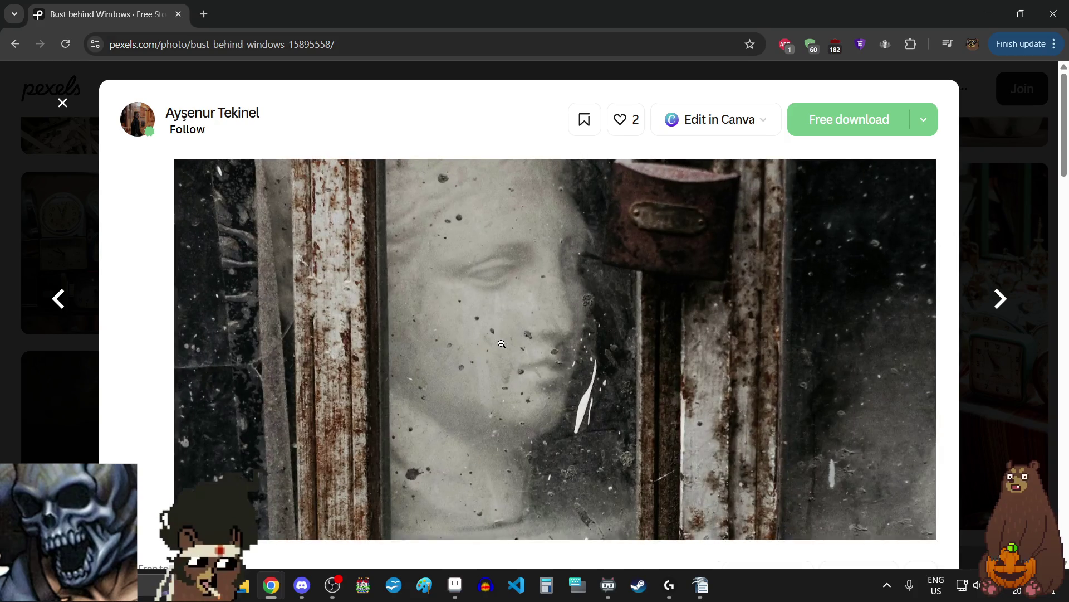
{"action": "left_click", "coordinate": [502, 344]}
{"action": "left_click", "coordinate": [503, 340]}
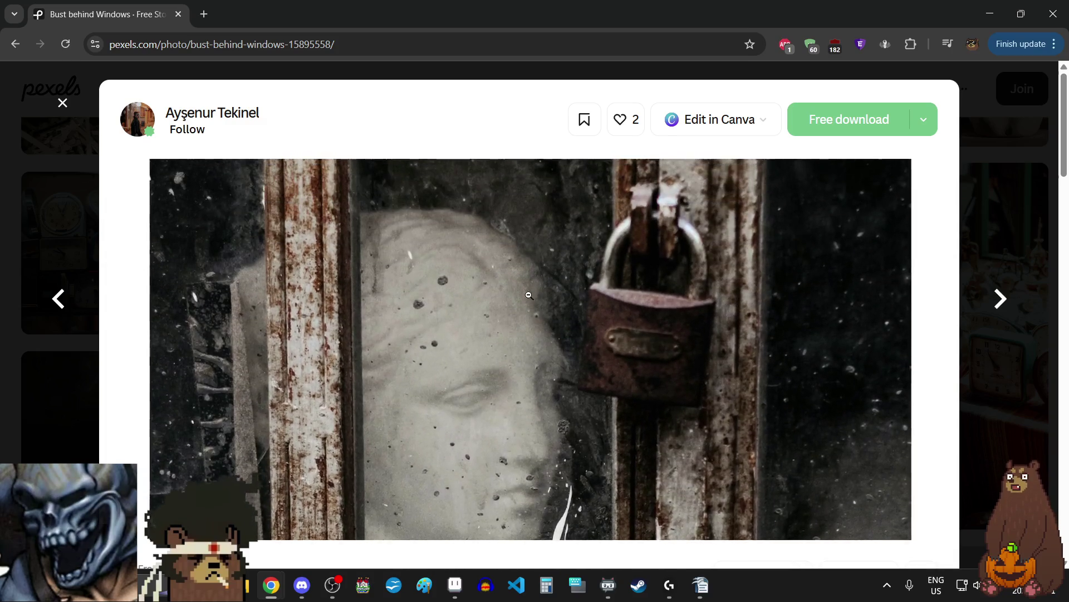
{"action": "left_click", "coordinate": [547, 290]}
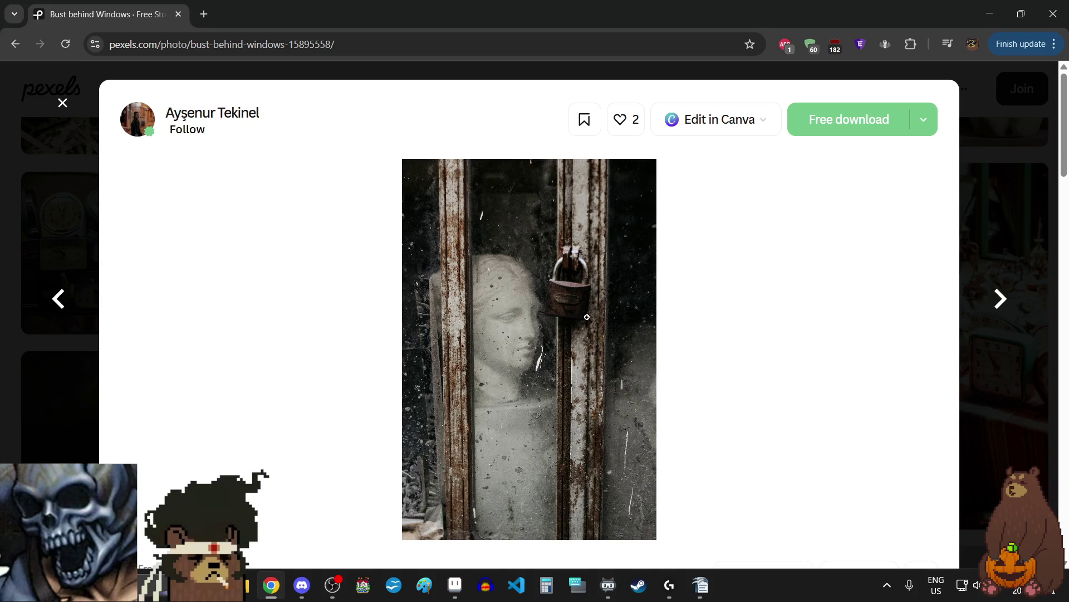
- Zoom in on the doll head and basket in 'A Doll Head and Plants', then close the viewer
{"action": "left_click", "coordinate": [1001, 299]}
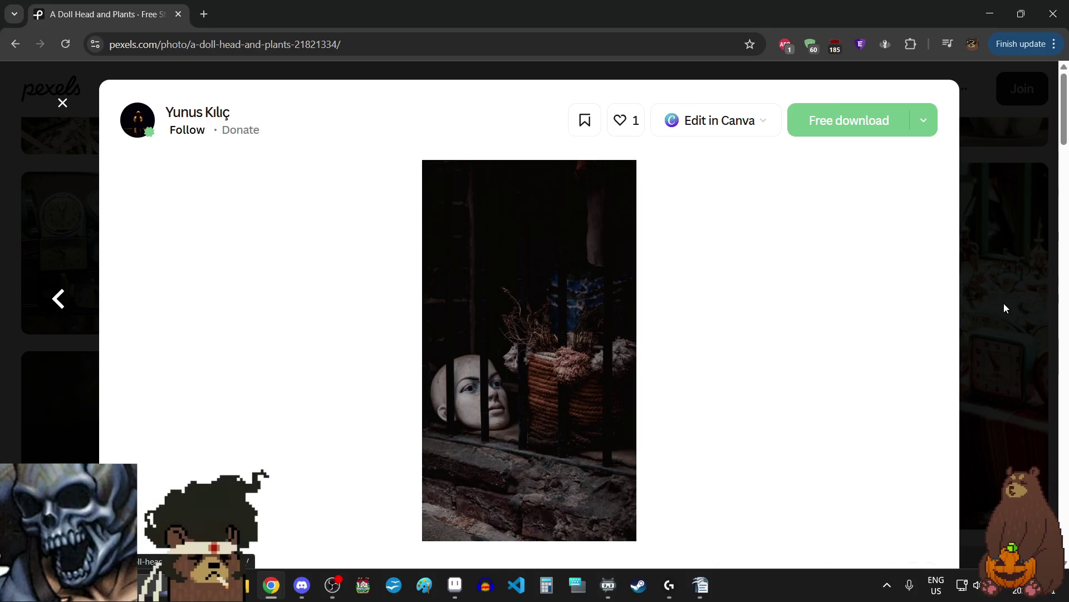
{"action": "left_click", "coordinate": [467, 426]}
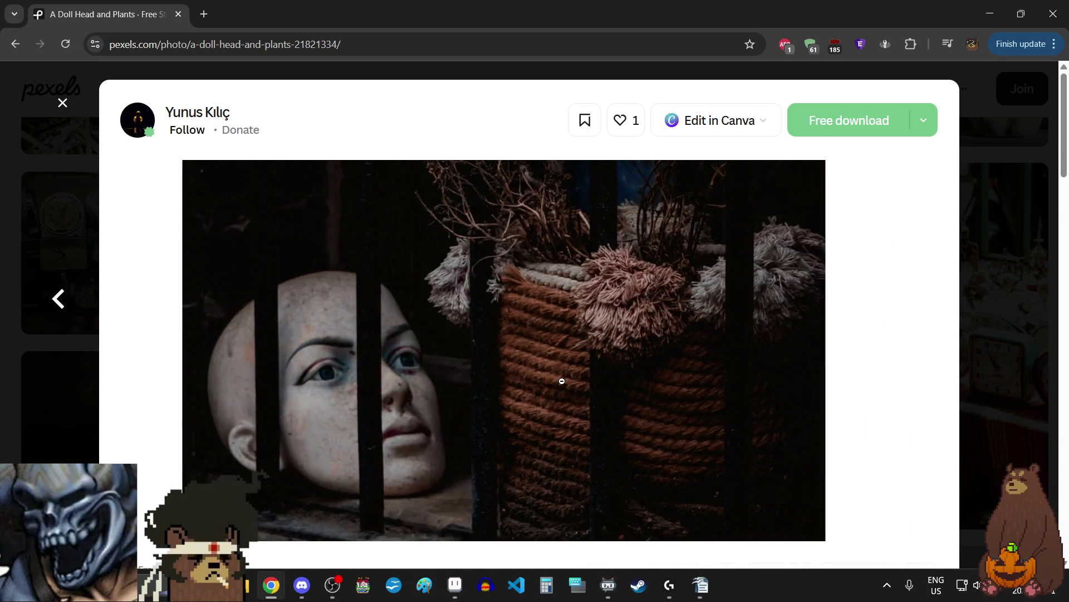
{"action": "left_click", "coordinate": [557, 405]}
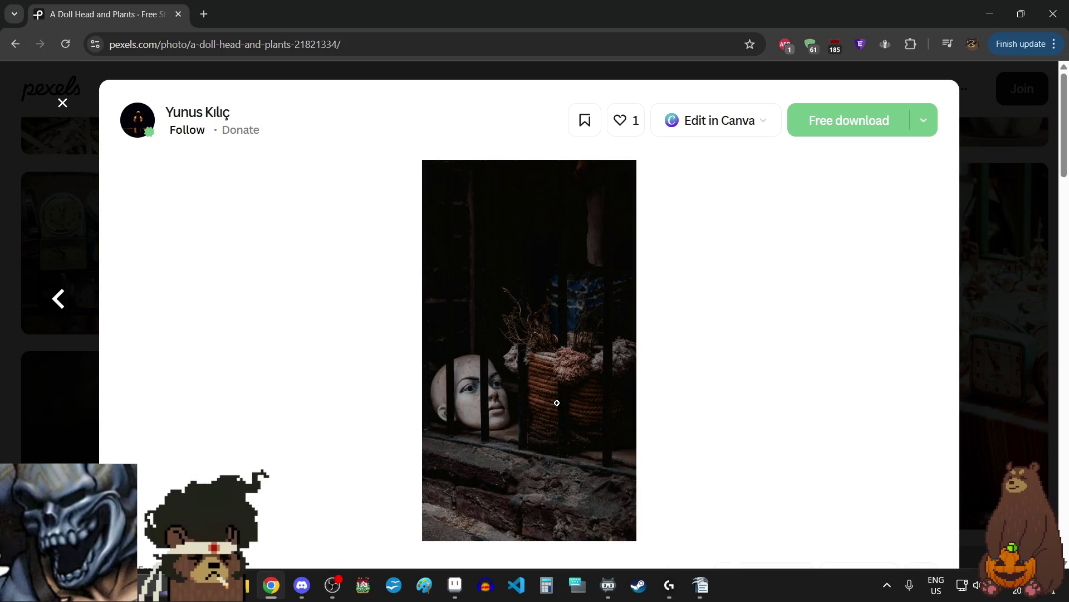
{"action": "left_click", "coordinate": [496, 420]}
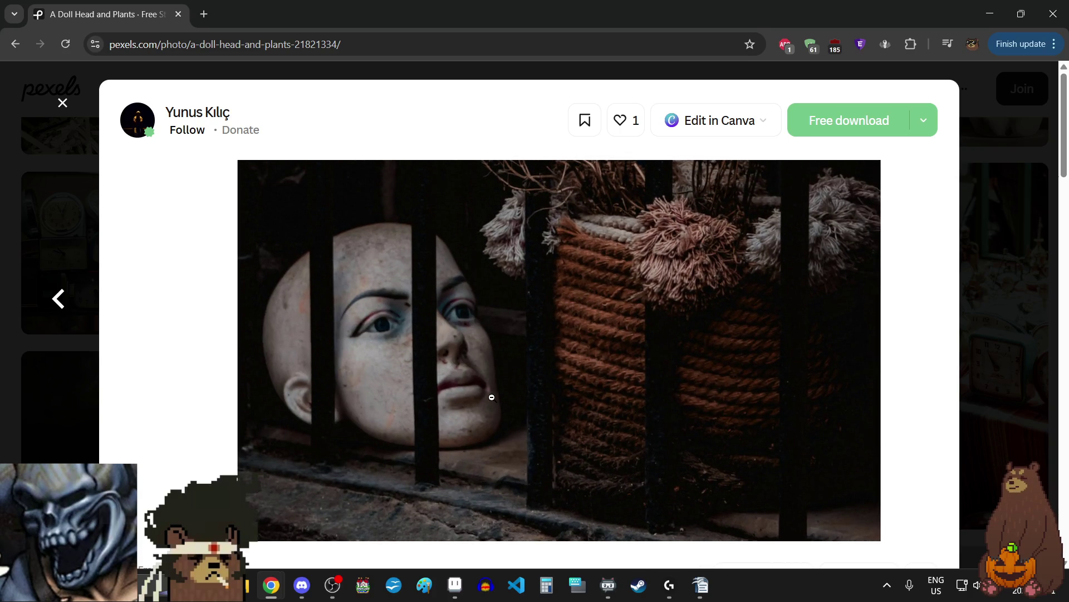
{"action": "left_click", "coordinate": [491, 398]}
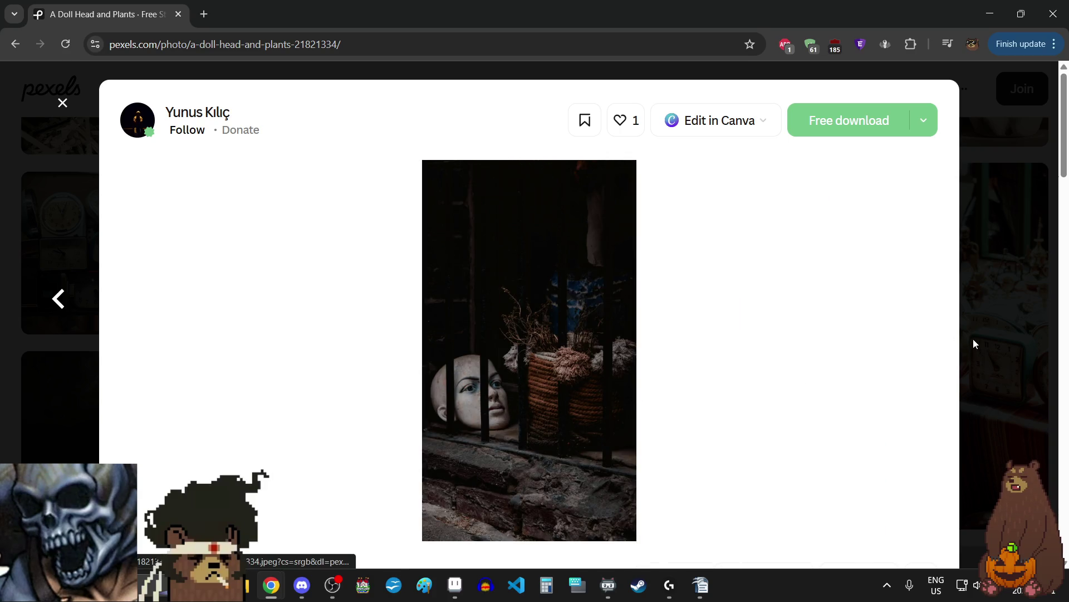
{"action": "left_click", "coordinate": [1006, 291]}
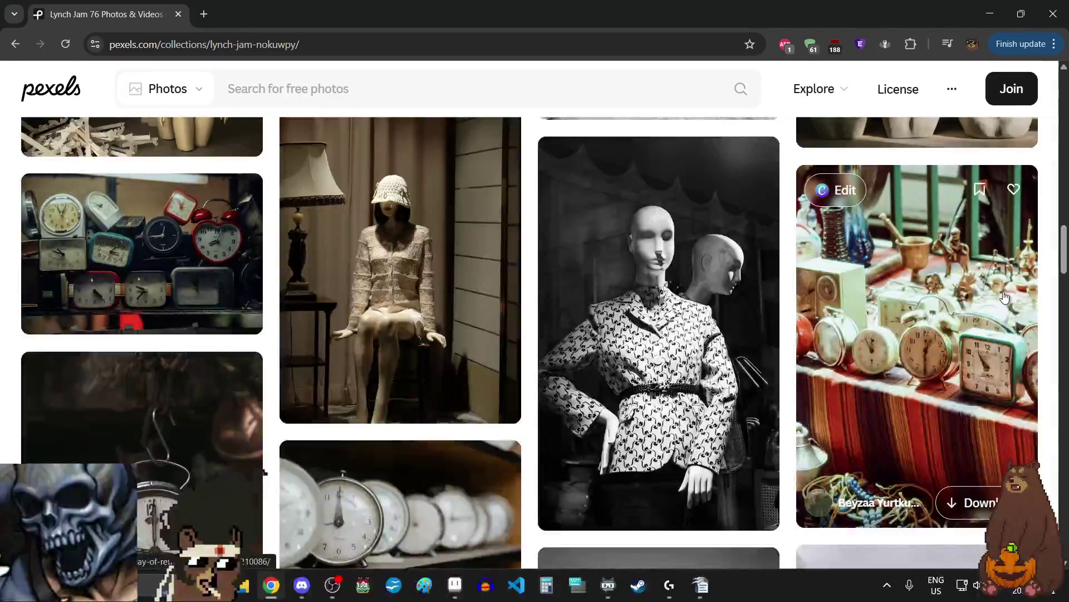
- Reopen the doll head photo from the grid, advance to the clock workshop photo and zoom in
{"action": "scroll", "coordinate": [1006, 297], "scroll_direction": "down", "scroll_amount": 20}
{"action": "scroll", "coordinate": [1007, 300], "scroll_direction": "up", "scroll_amount": 4}
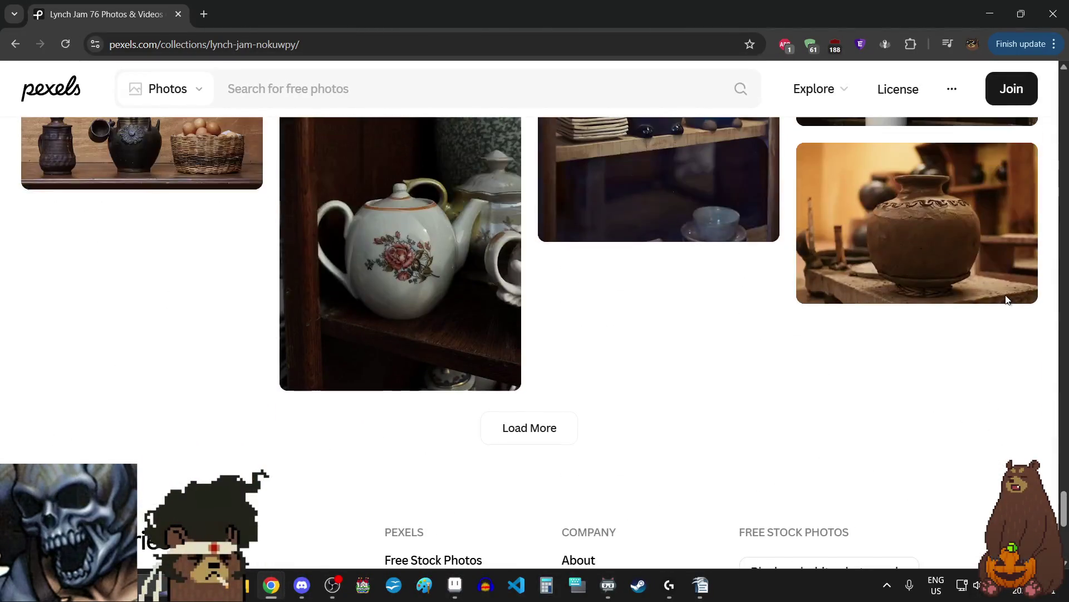
{"action": "scroll", "coordinate": [997, 311], "scroll_direction": "up", "scroll_amount": 10}
{"action": "scroll", "coordinate": [825, 316], "scroll_direction": "up", "scroll_amount": 15}
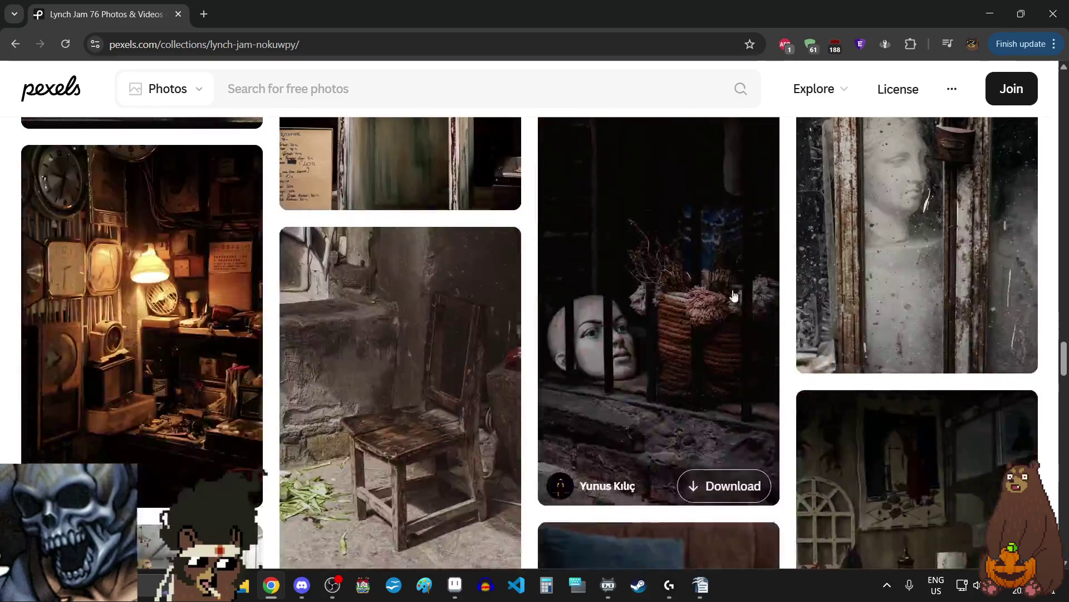
{"action": "left_click", "coordinate": [716, 250]}
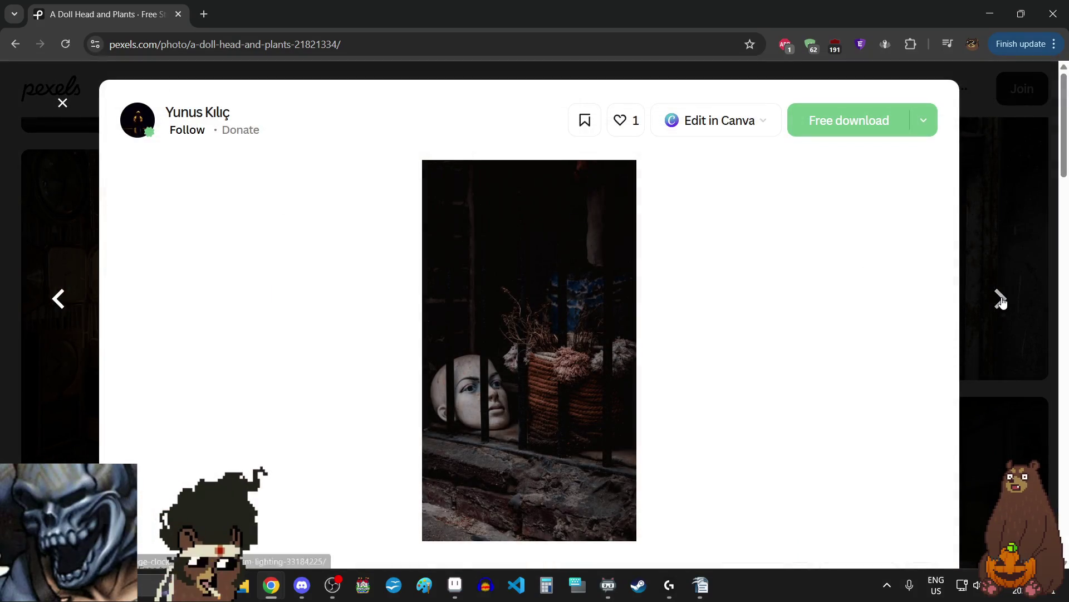
{"action": "left_click", "coordinate": [1001, 300]}
{"action": "left_click", "coordinate": [597, 218]}
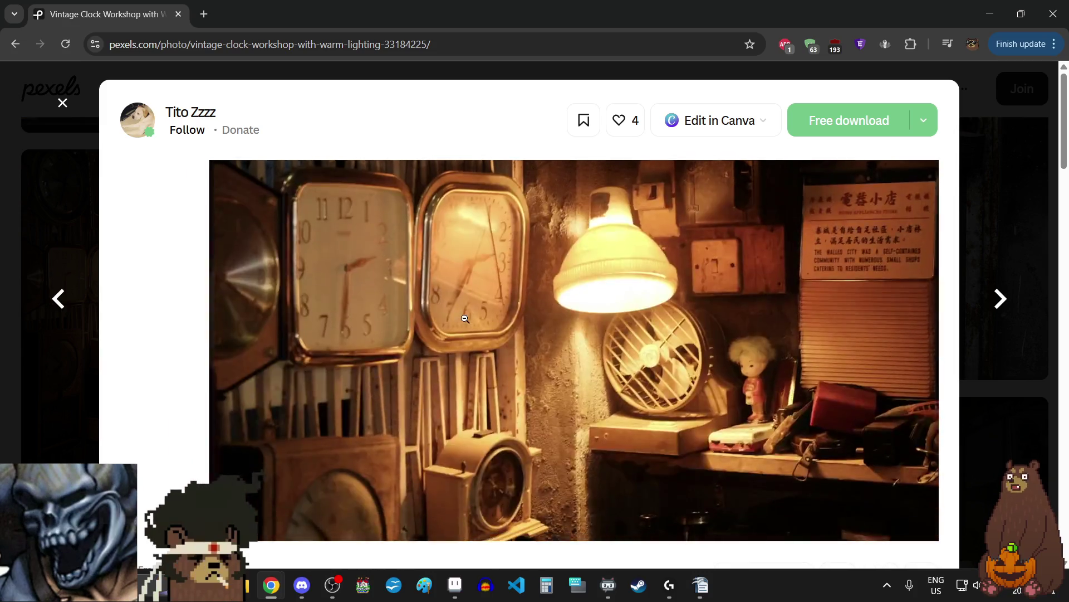
- Zoom in on the clock workshop's lamp and fan, then restore the full view
{"action": "left_click", "coordinate": [466, 320]}
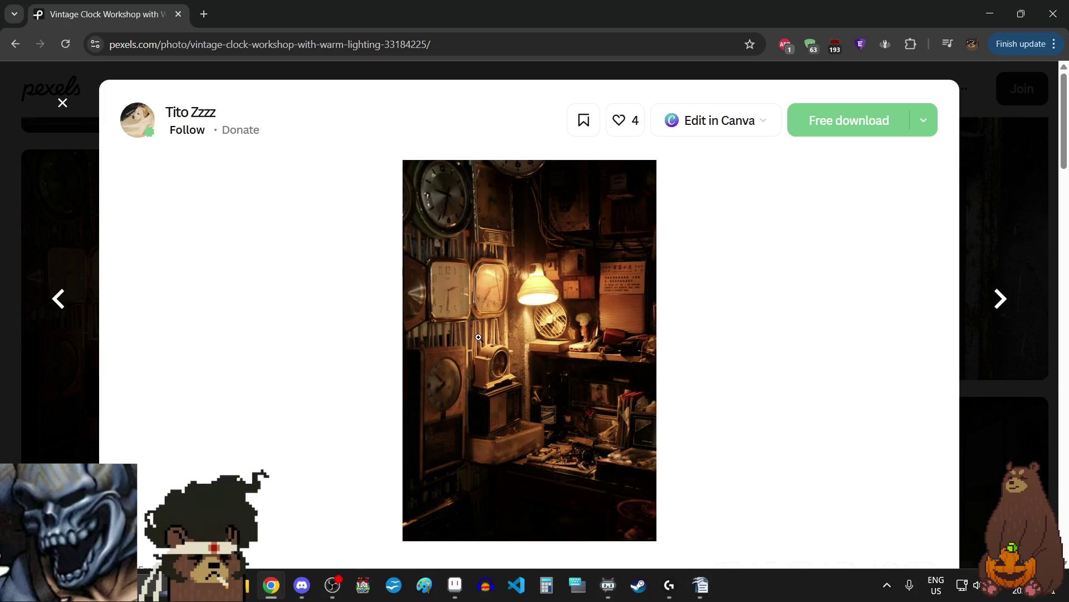
{"action": "left_click", "coordinate": [480, 337]}
{"action": "left_click", "coordinate": [481, 337]}
{"action": "left_click", "coordinate": [555, 327]}
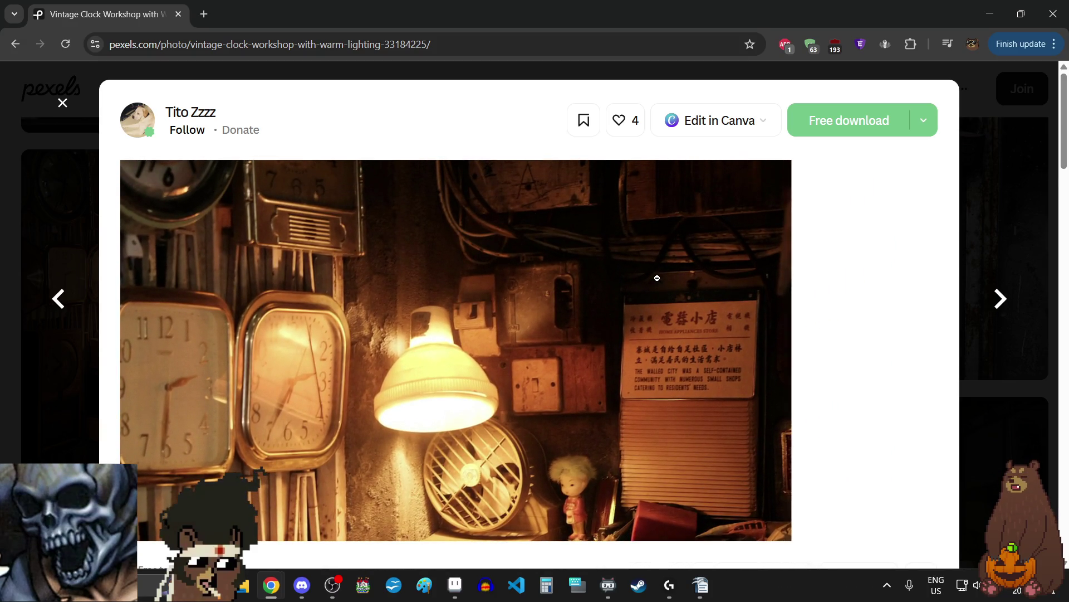
{"action": "left_click", "coordinate": [658, 277]}
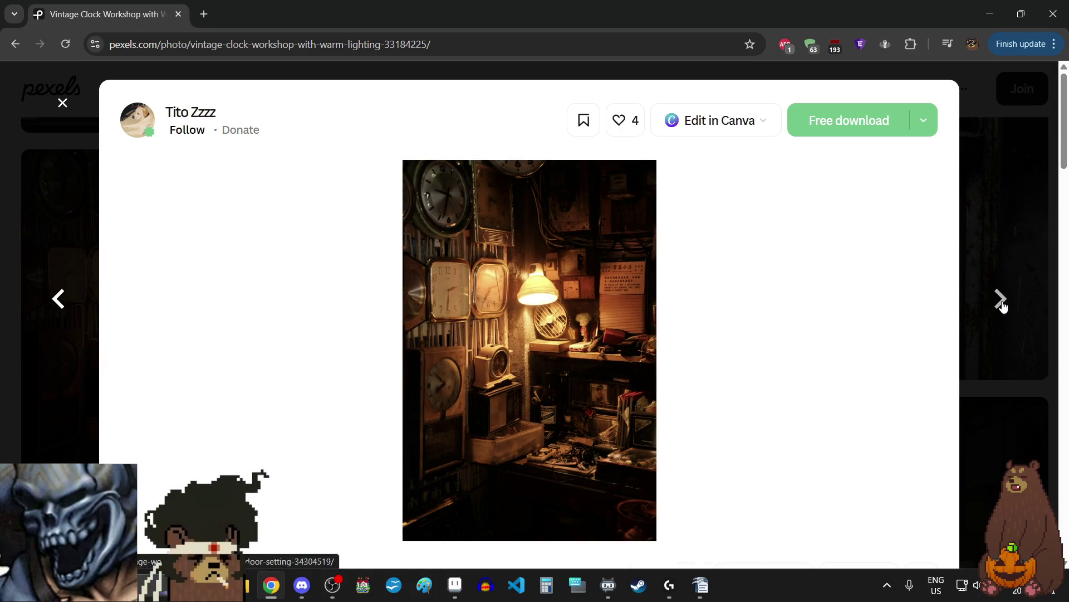
- Advance to the rustic wooden chair photo and zoom in on it twice
{"action": "left_click", "coordinate": [1002, 306]}
{"action": "left_click", "coordinate": [544, 276]}
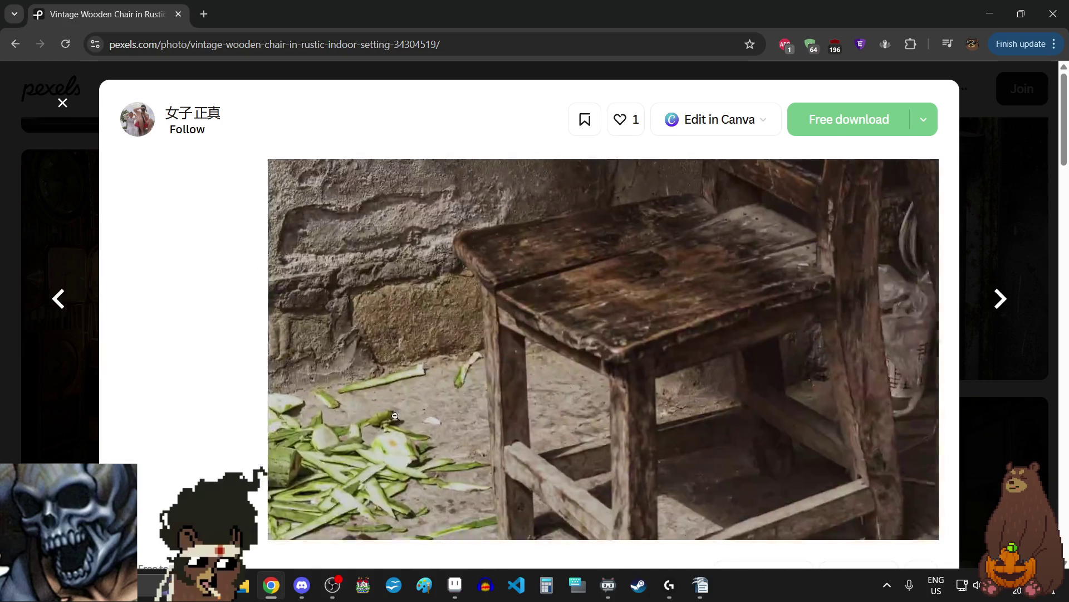
{"action": "left_click", "coordinate": [386, 436]}
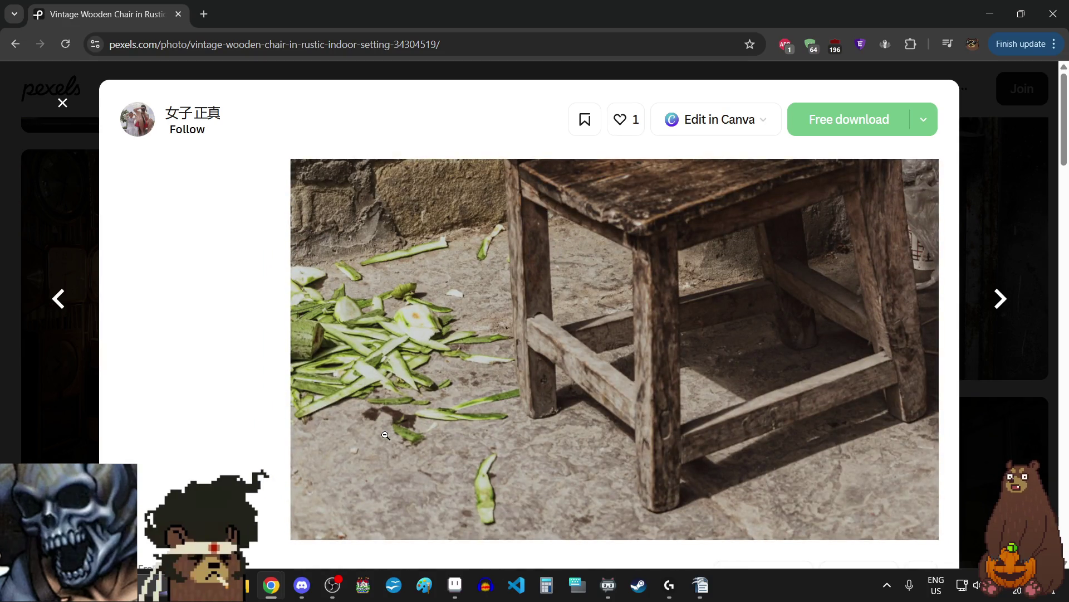
{"action": "left_click", "coordinate": [385, 436]}
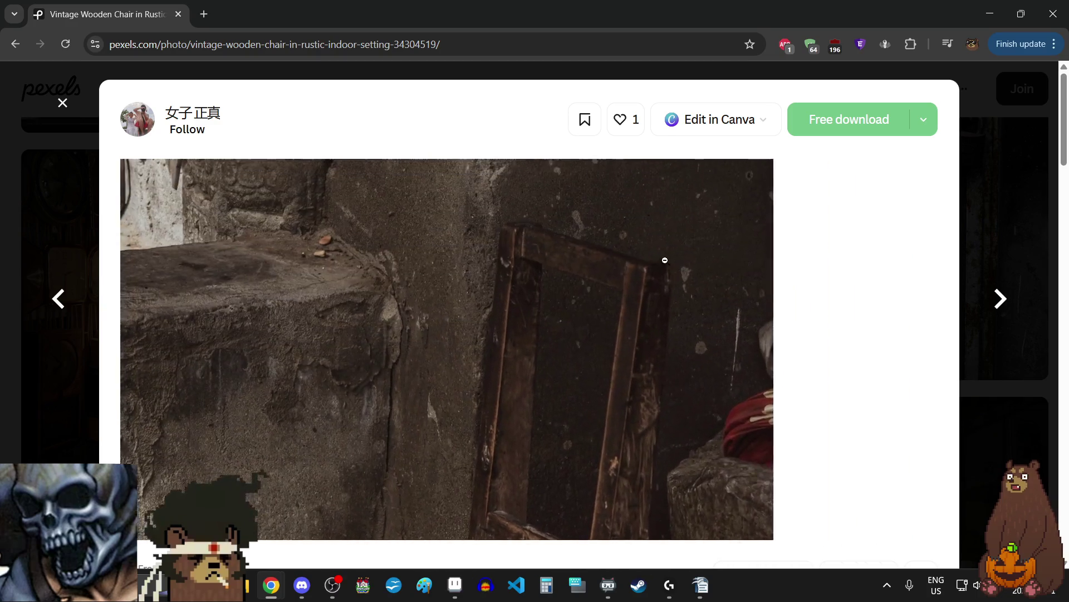
{"action": "left_click", "coordinate": [621, 256]}
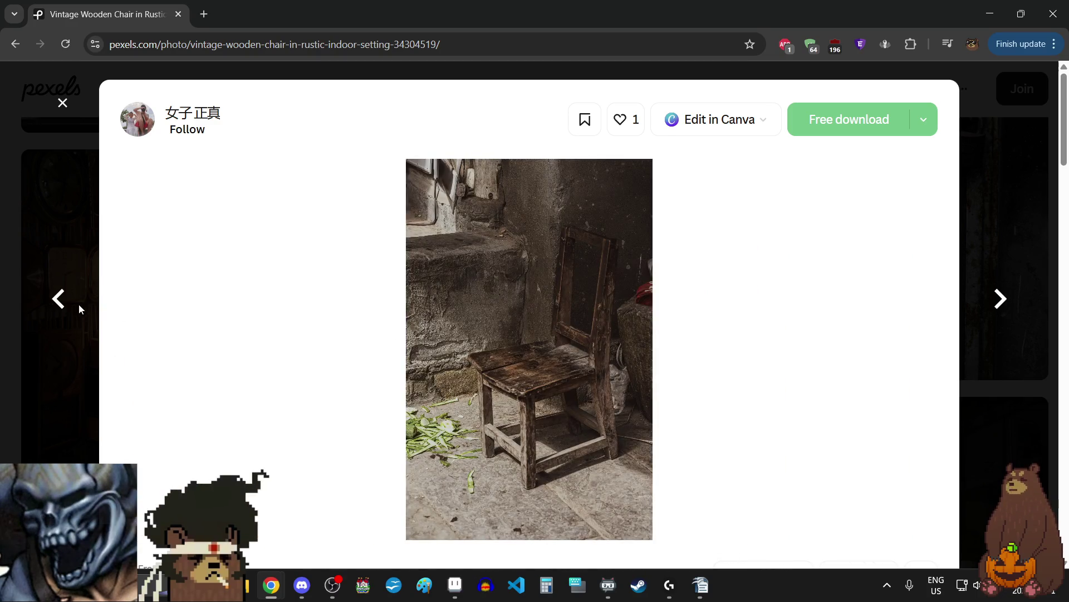
- Return to the clock workshop for another close look, then advance past the chair to Antiques in Store
{"action": "left_click", "coordinate": [59, 302]}
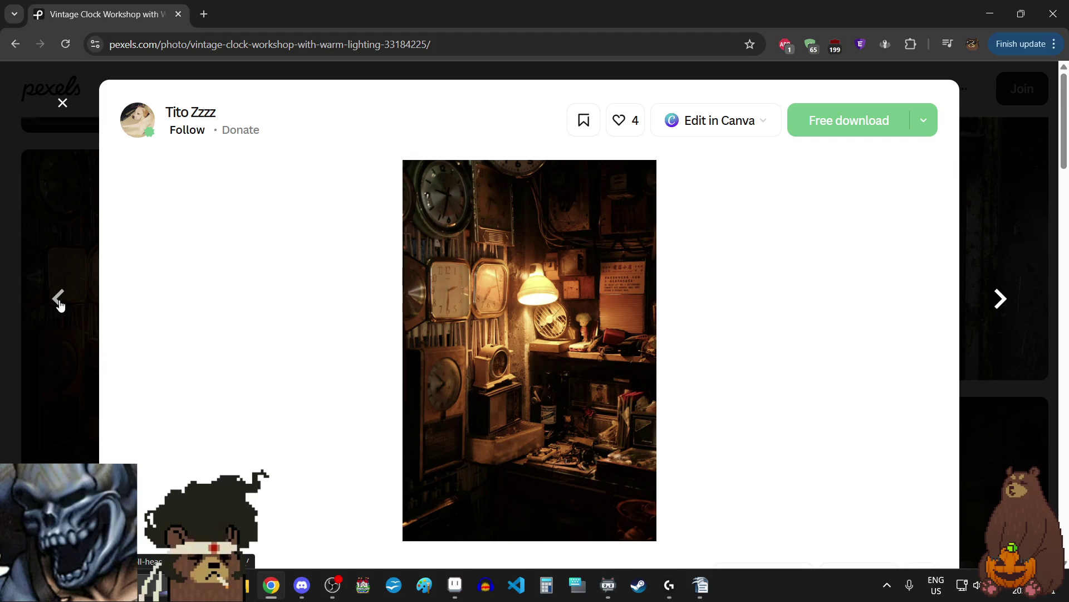
{"action": "left_click", "coordinate": [448, 305]}
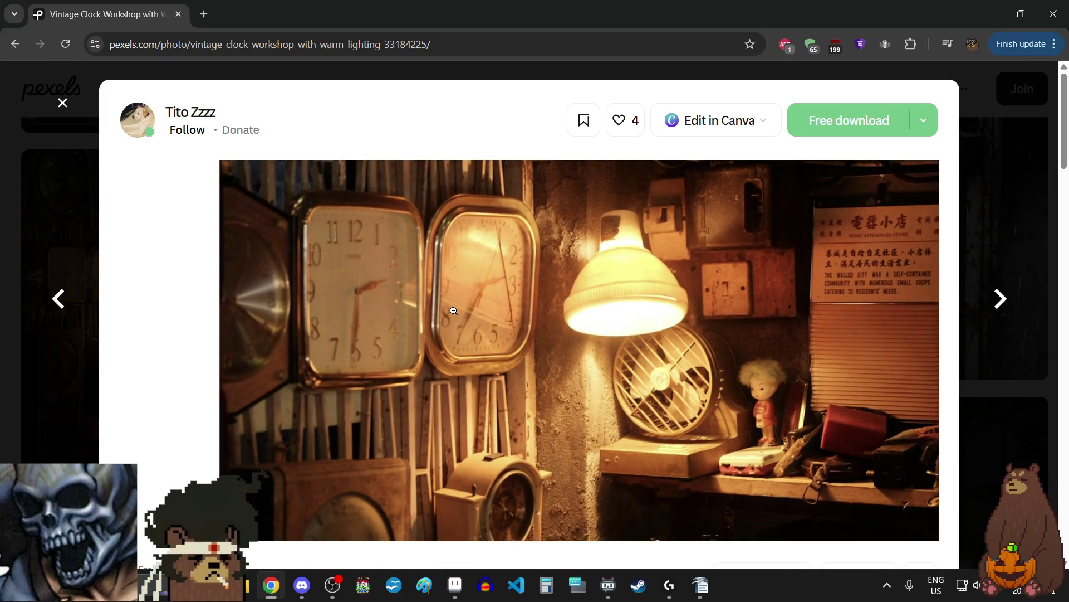
{"action": "left_click", "coordinate": [453, 309]}
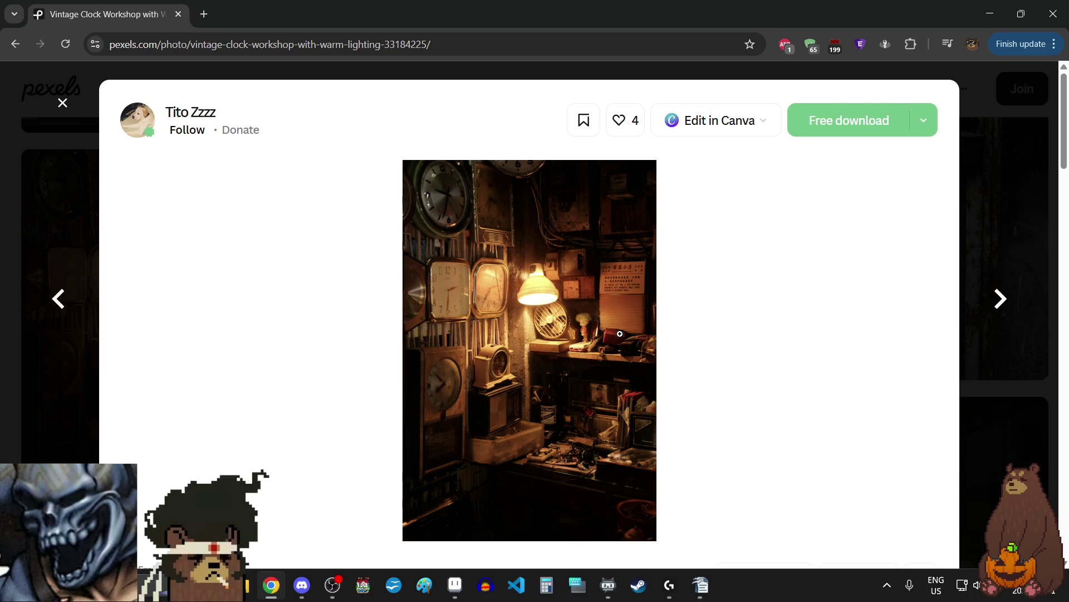
{"action": "left_click", "coordinate": [518, 294]}
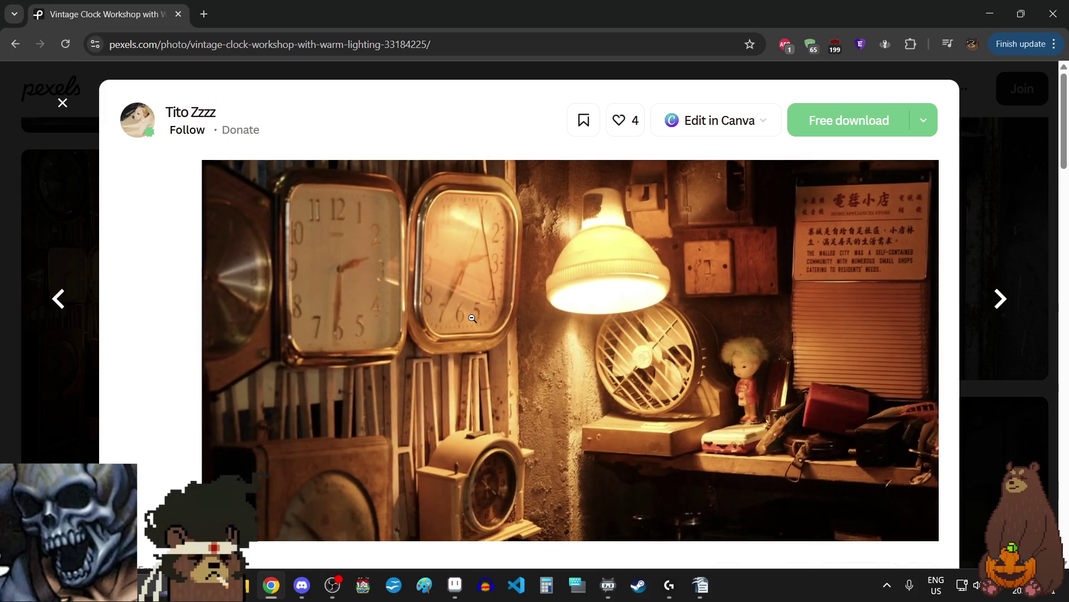
{"action": "left_click", "coordinate": [472, 318]}
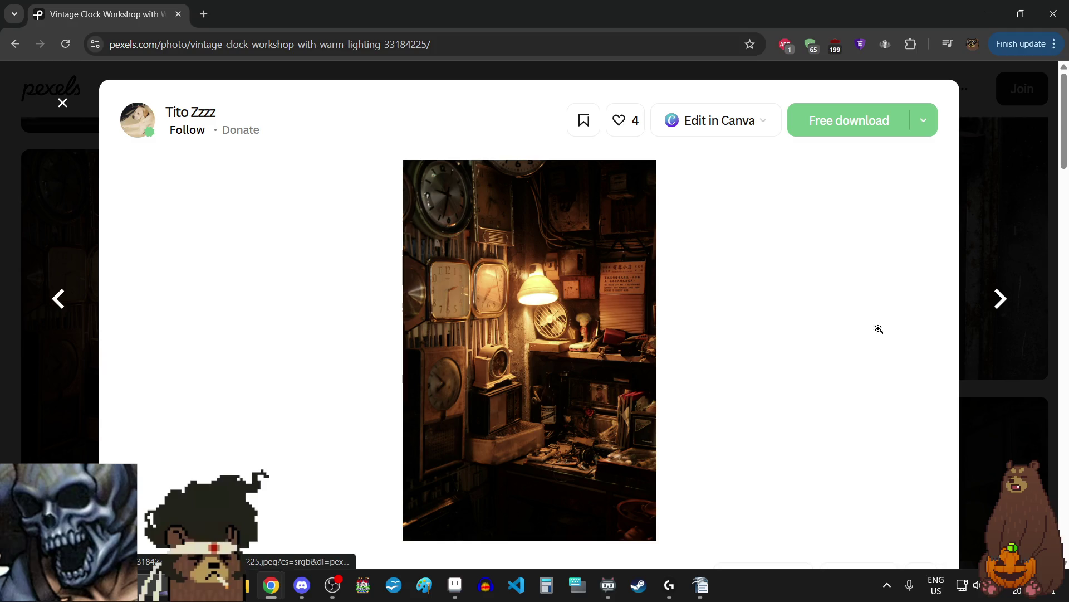
{"action": "left_click", "coordinate": [1002, 301]}
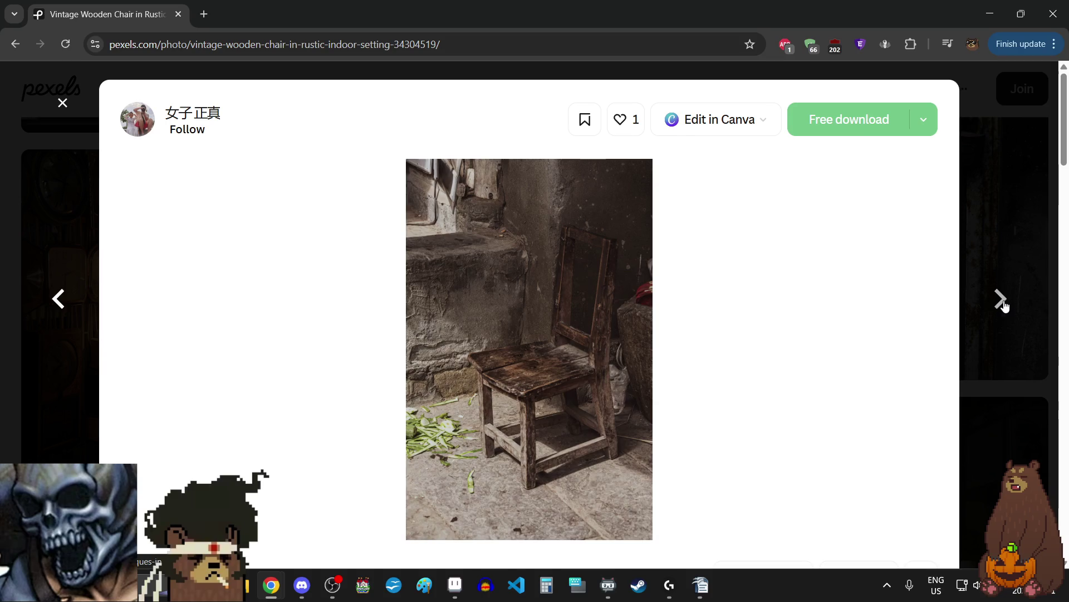
{"action": "left_click", "coordinate": [1002, 301]}
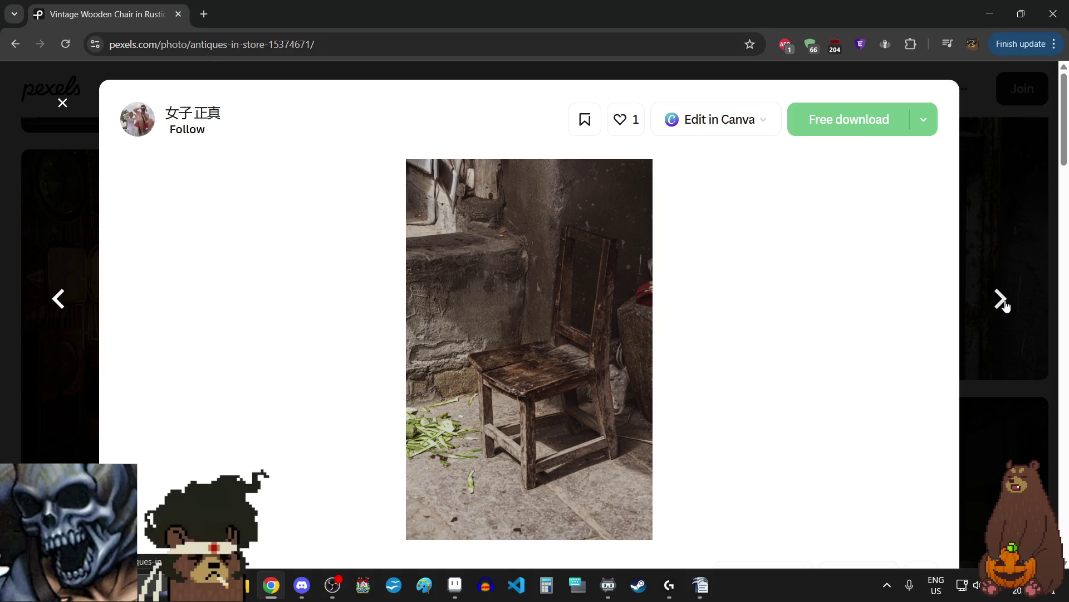
- Zoom in on Antiques in Store, then on the man and carved cabinet in the antique shop photo
{"action": "left_click", "coordinate": [530, 253]}
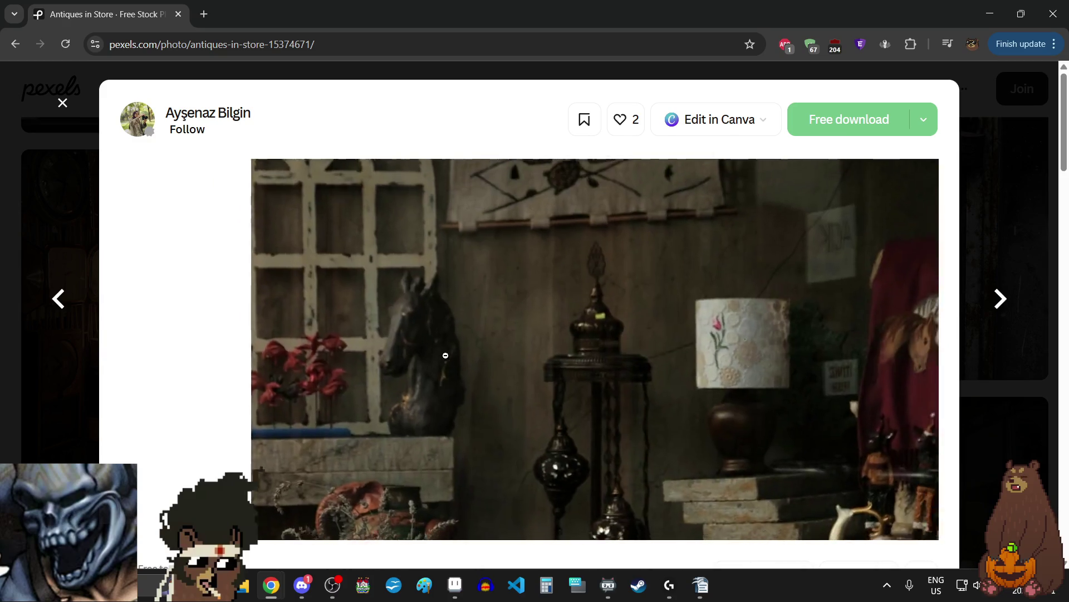
{"action": "left_click", "coordinate": [520, 385]}
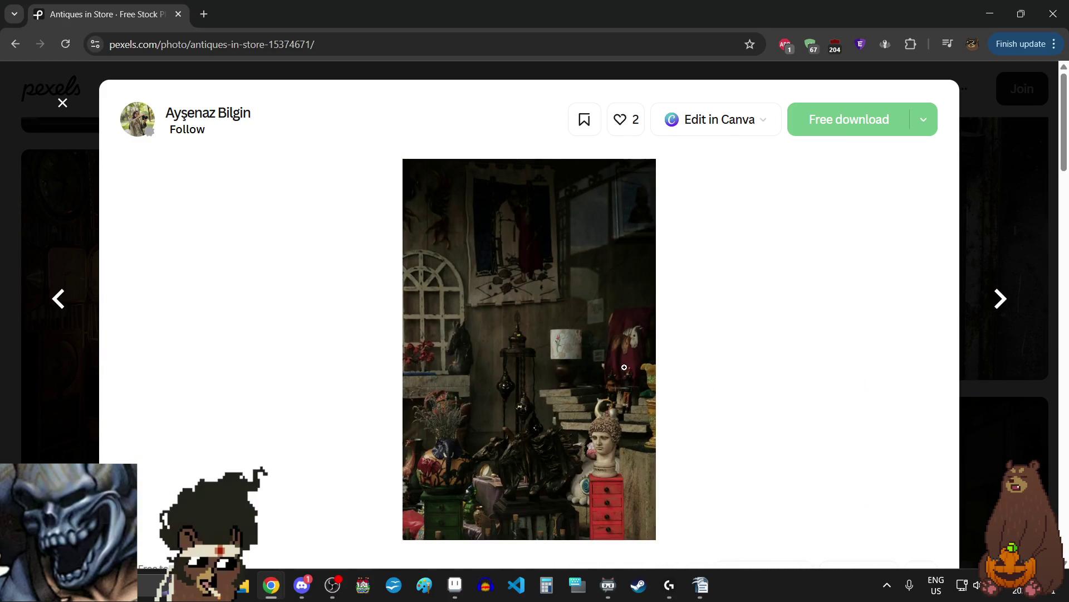
{"action": "left_click", "coordinate": [999, 299]}
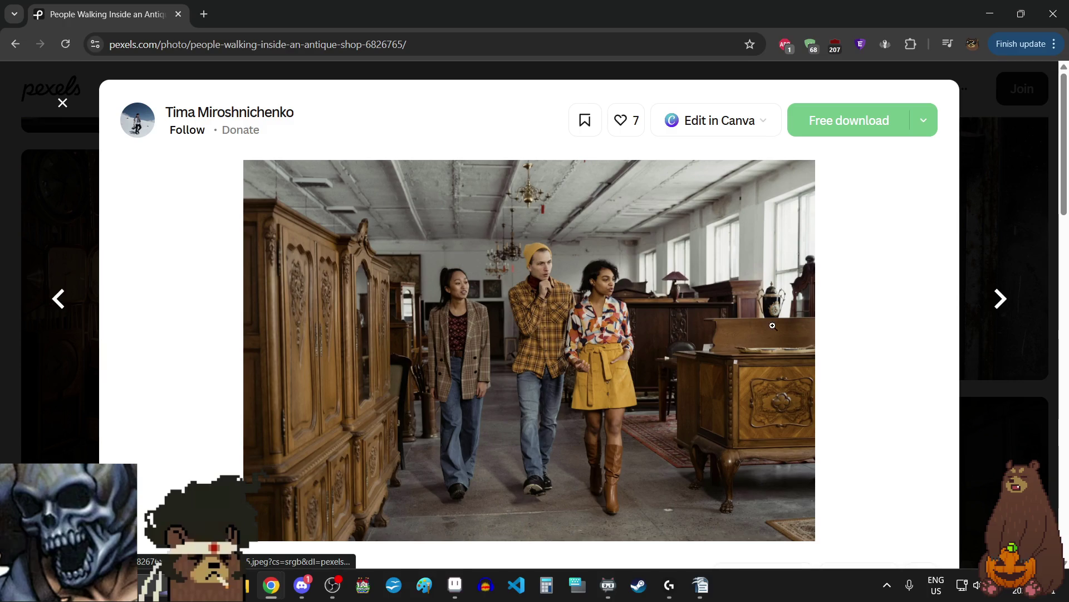
{"action": "left_click", "coordinate": [533, 294]}
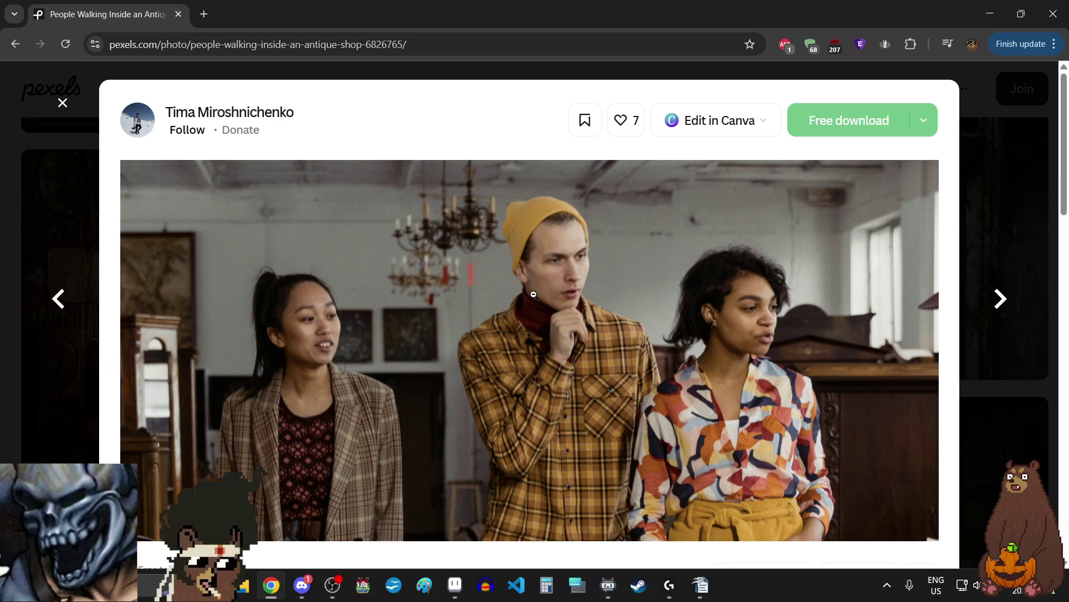
{"action": "left_click", "coordinate": [533, 294]}
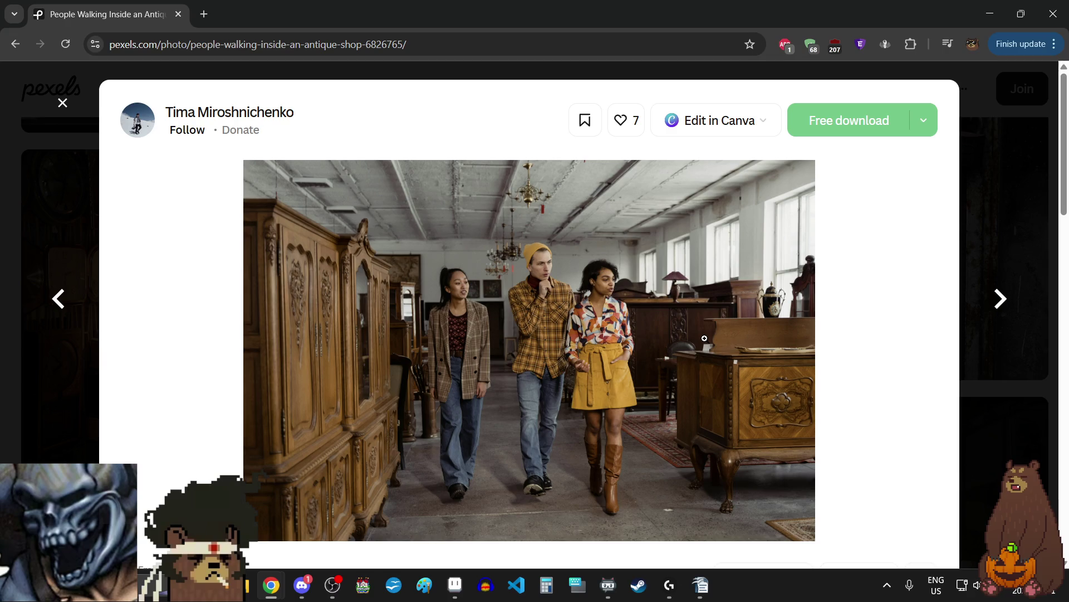
{"action": "left_click", "coordinate": [761, 400]}
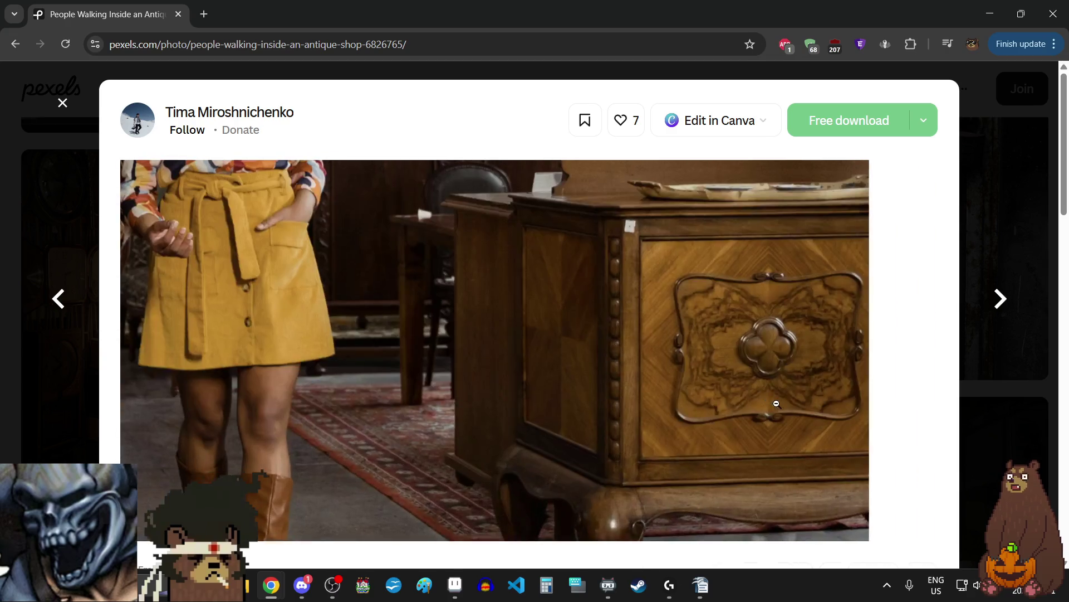